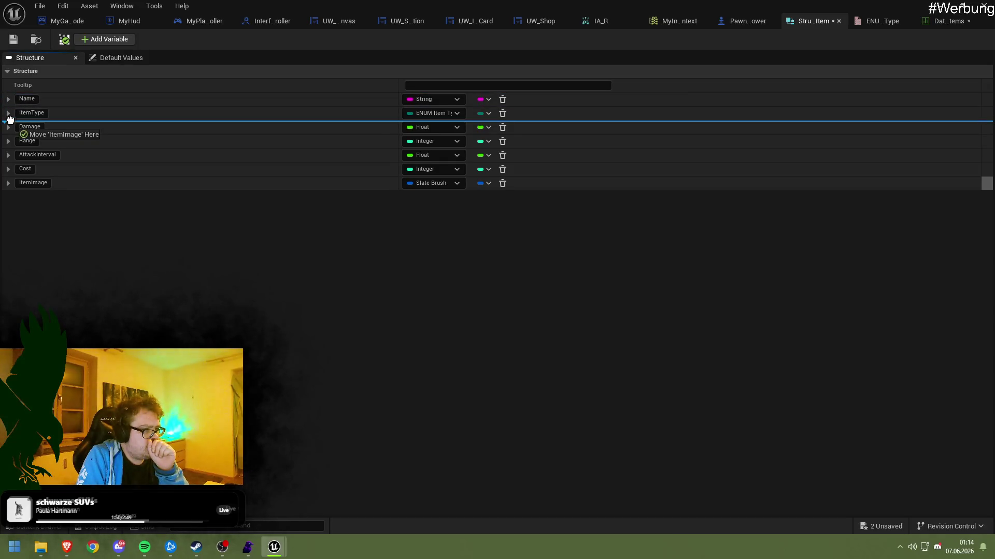
# Save Struct_Item and add a new empty row to the items data table
pyautogui.hotkey('ctrl', 's')
pyautogui.click(931, 22)
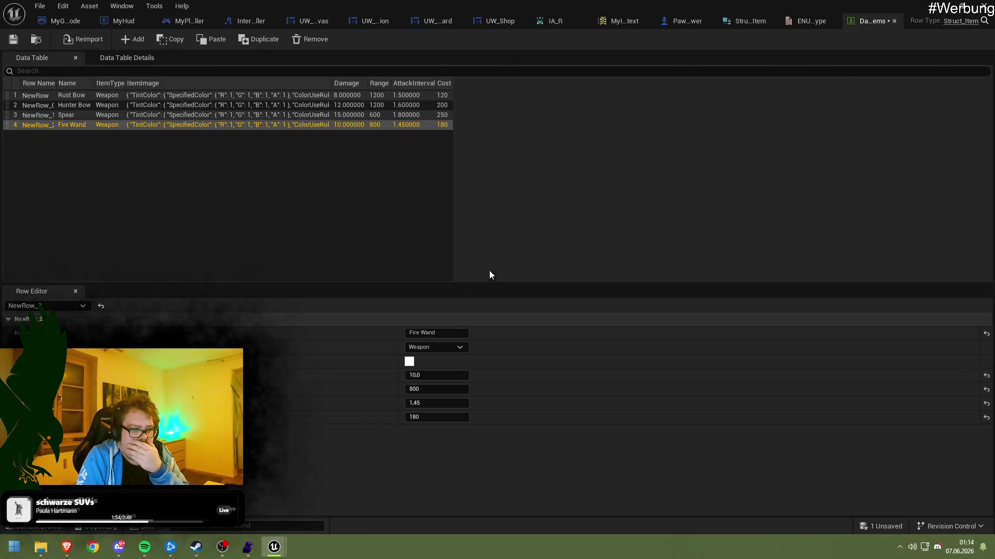
pyautogui.click(75, 126)
pyautogui.click(132, 39)
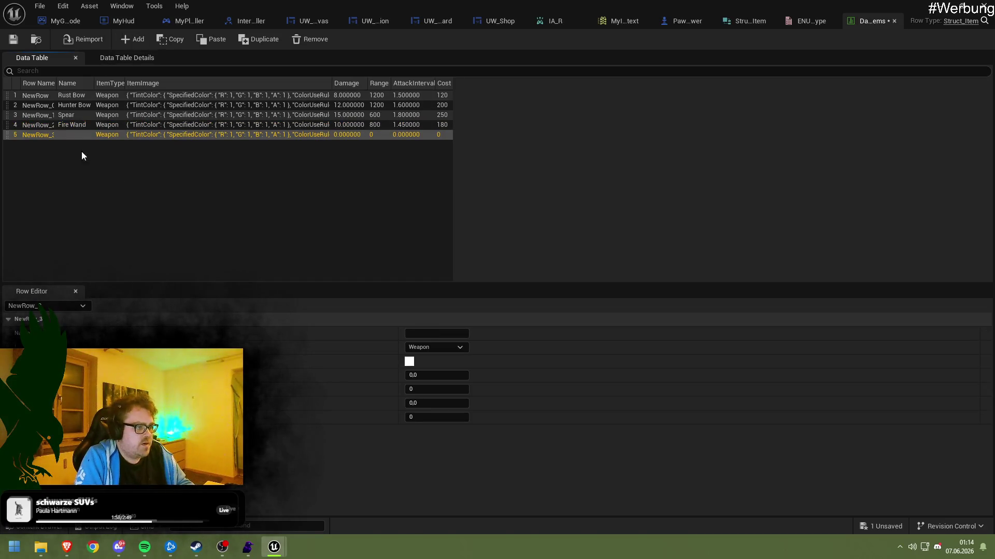
pyautogui.hotkey('alt', 'Tab')
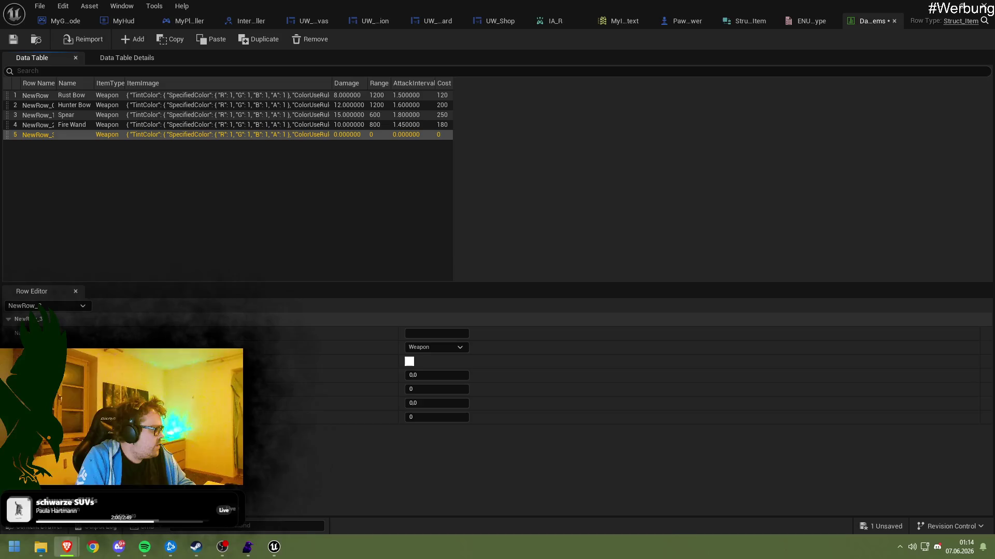
# Fill in the new row as Ice Staff with Range 800, AttackInterval 1.5 and Cost 350
pyautogui.click(428, 333)
pyautogui.write('Ice Staff')
pyautogui.click(420, 374)
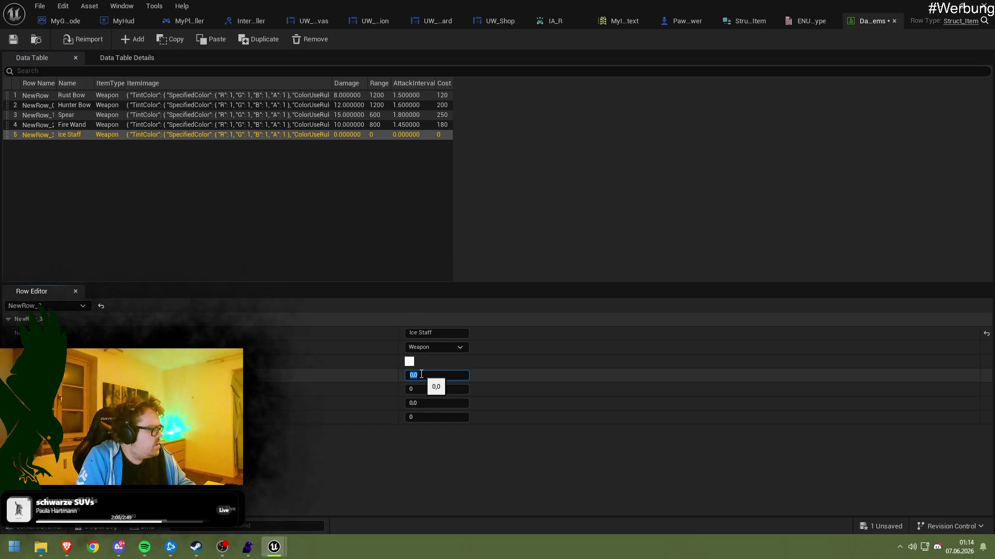
pyautogui.write('9')
pyautogui.press('Tab')
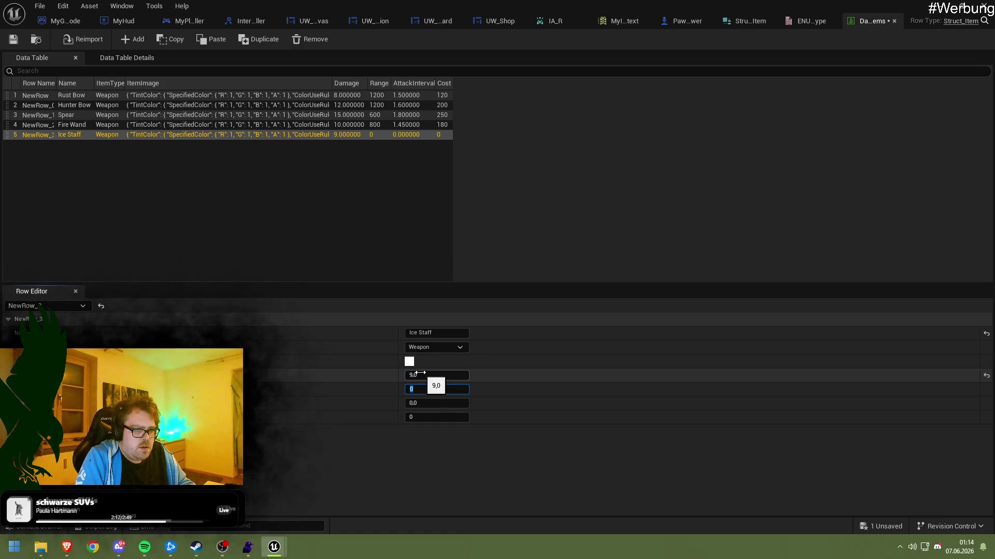
pyautogui.write('800')
pyautogui.press('Tab')
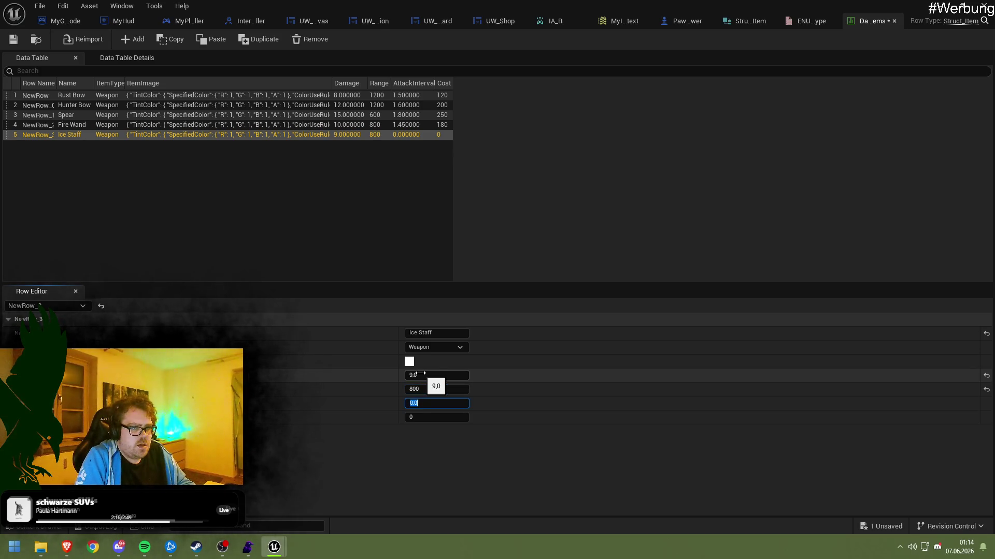
pyautogui.write('1,5')
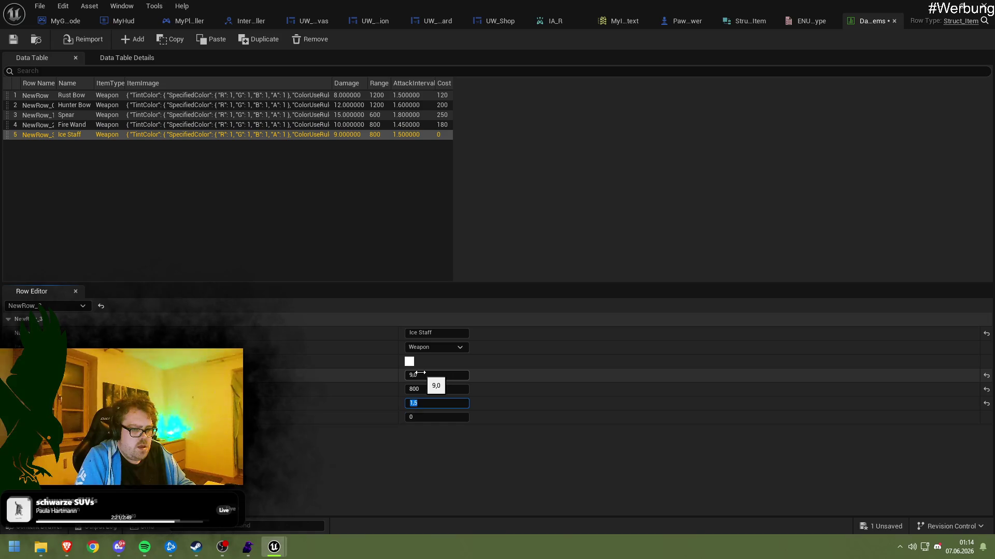
pyautogui.press('Tab')
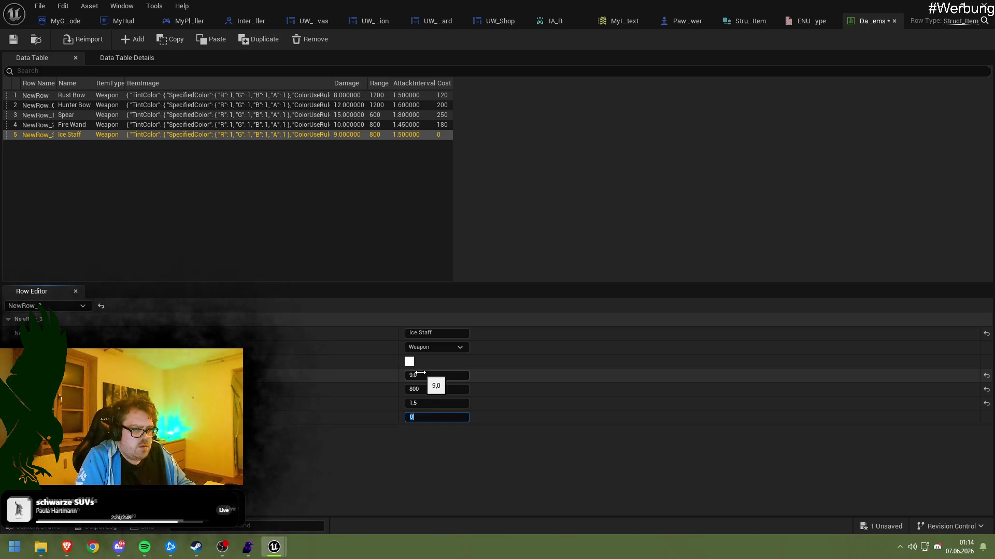
pyautogui.write('5')
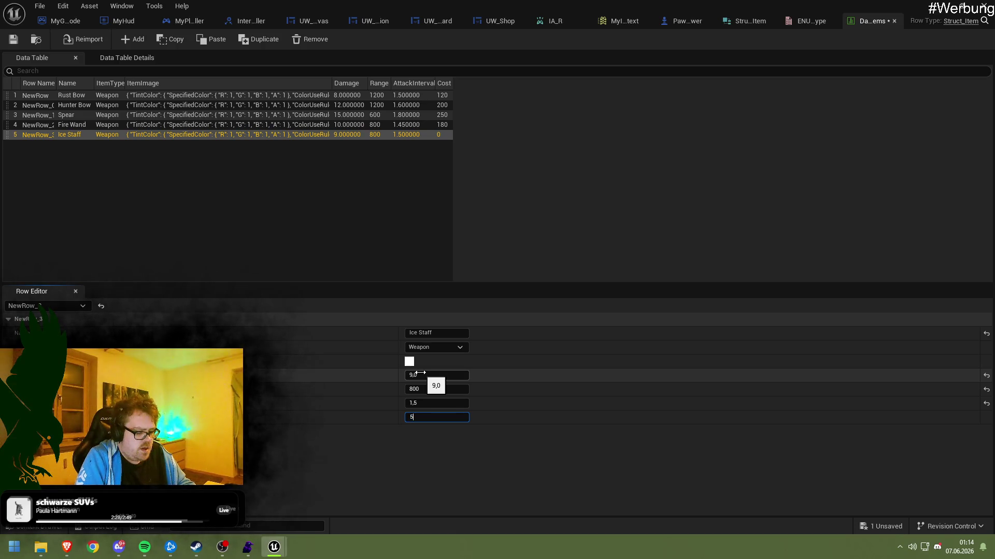
pyautogui.write('2')
pyautogui.press('BackSpace')
pyautogui.write('50')
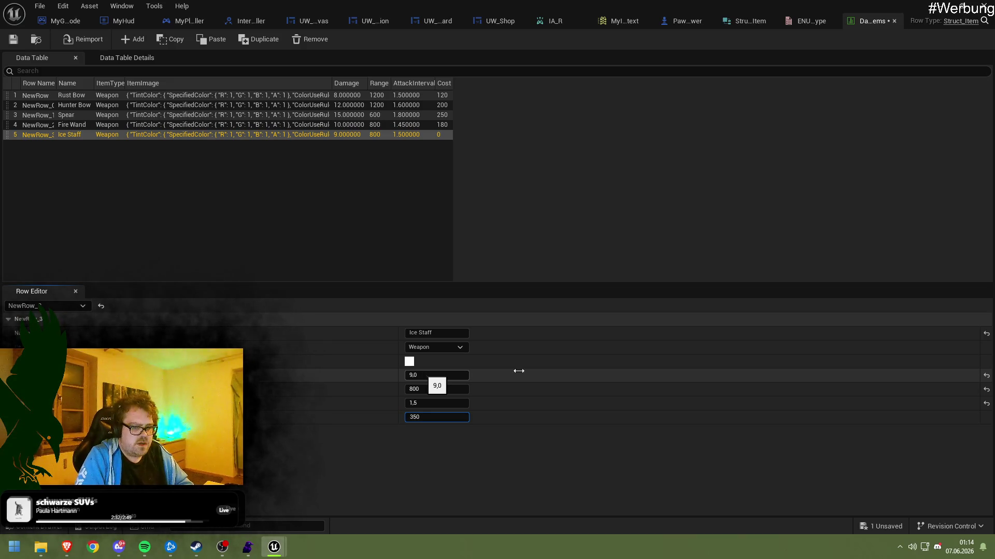
# Correct Ice Staff's Damage to 18 and save the data table
pyautogui.click(448, 371)
pyautogui.write('18')
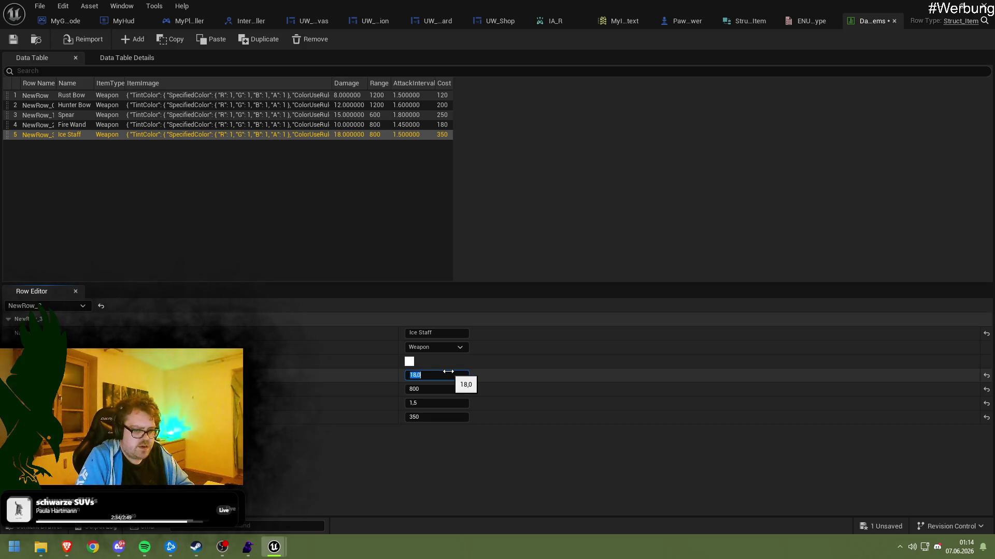
pyautogui.click(483, 193)
pyautogui.hotkey('ctrl', 's')
pyautogui.click(274, 547)
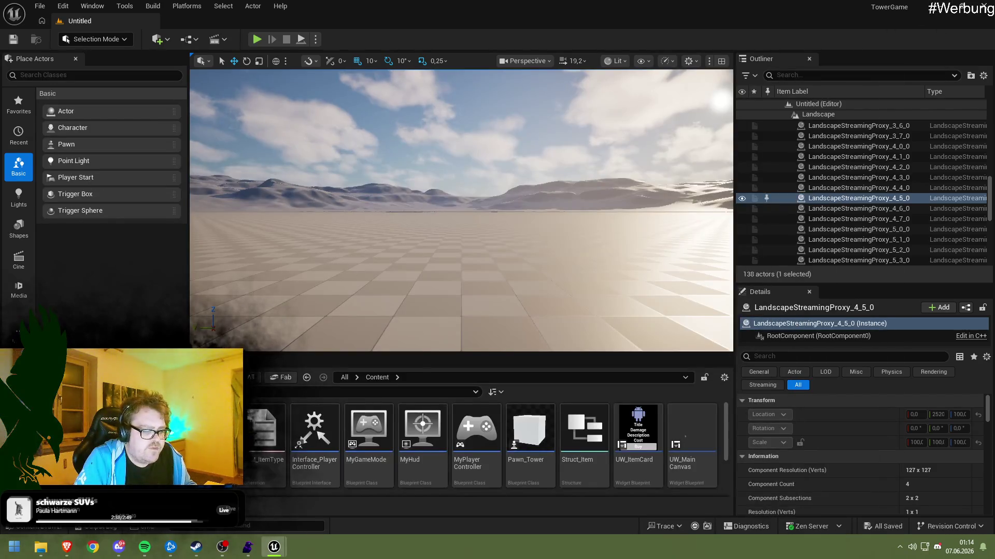
# Reopen the items data table and select the Rust Bow row
pyautogui.moveTo(293, 552)
pyautogui.click(332, 455)
pyautogui.click(881, 21)
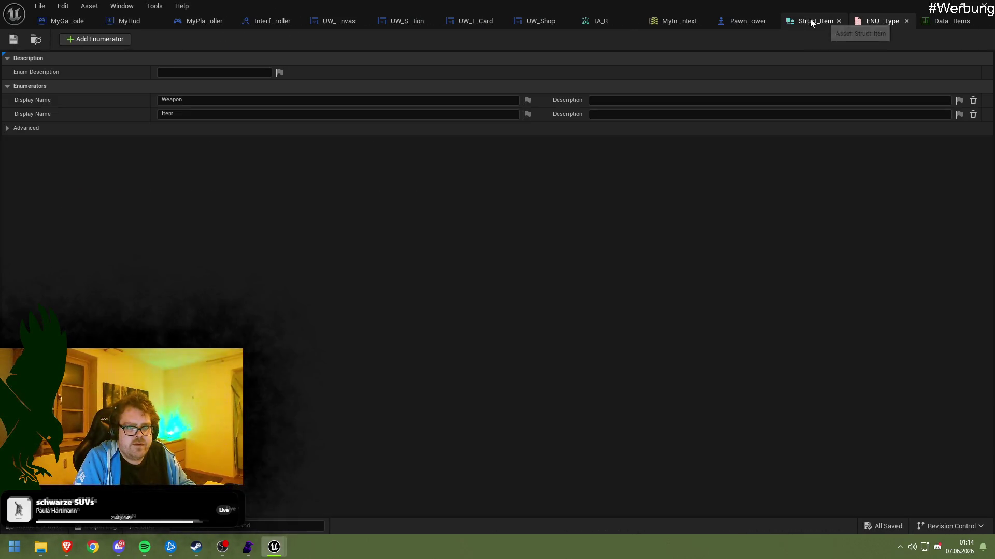
pyautogui.click(810, 19)
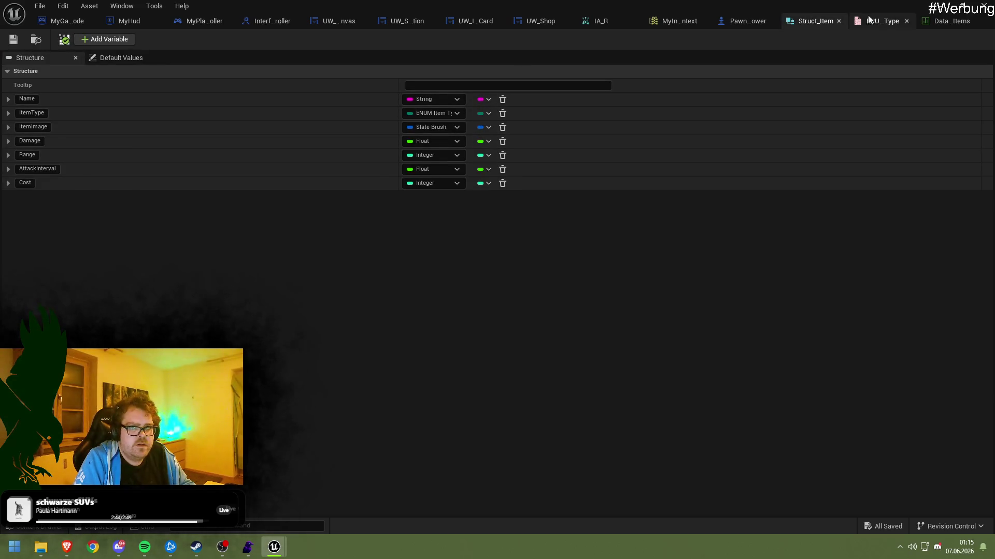
pyautogui.click(925, 20)
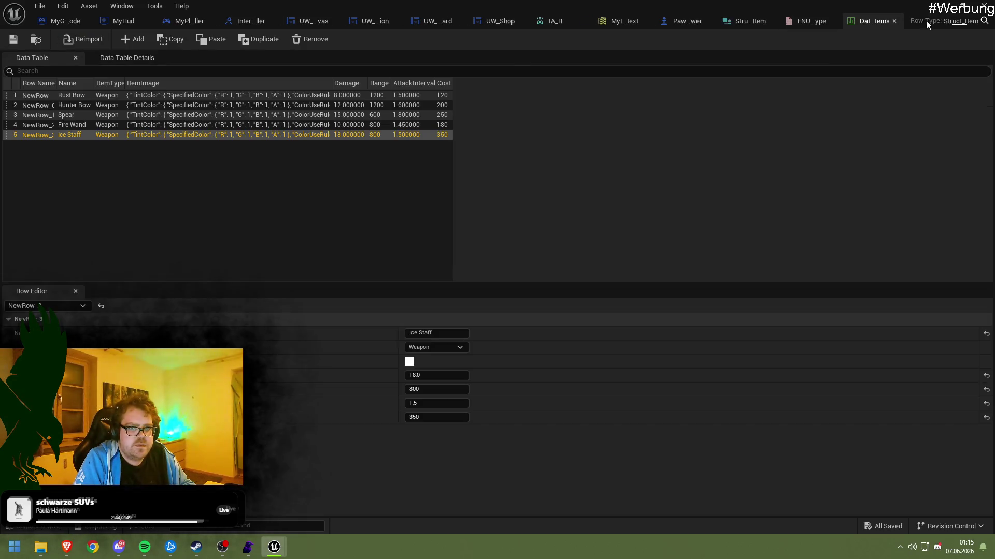
pyautogui.click(151, 125)
pyautogui.click(160, 104)
pyautogui.click(163, 97)
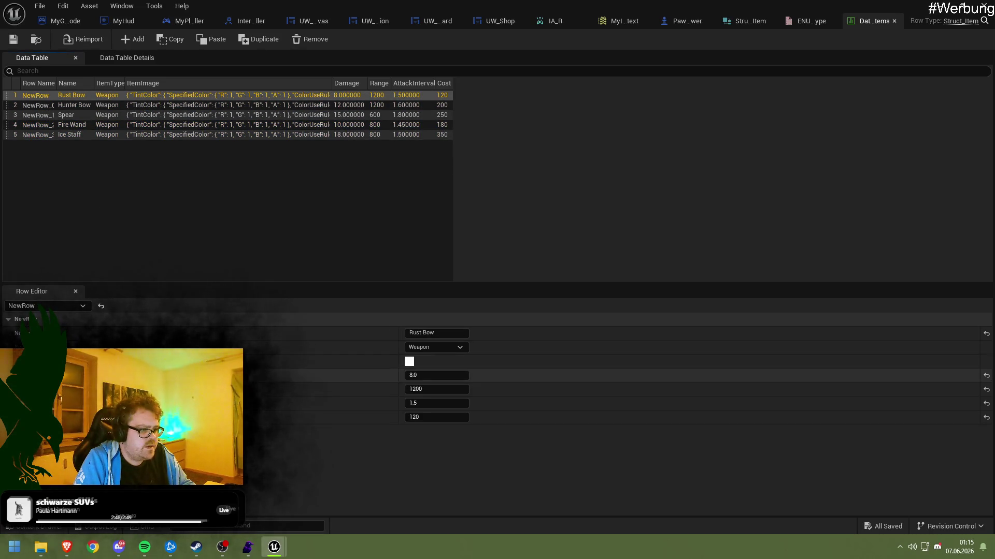
# Set Rust Bow's ItemImage to the BSPVertex texture
pyautogui.click(336, 361)
pyautogui.click(461, 376)
pyautogui.scroll(-5, 497, 311)
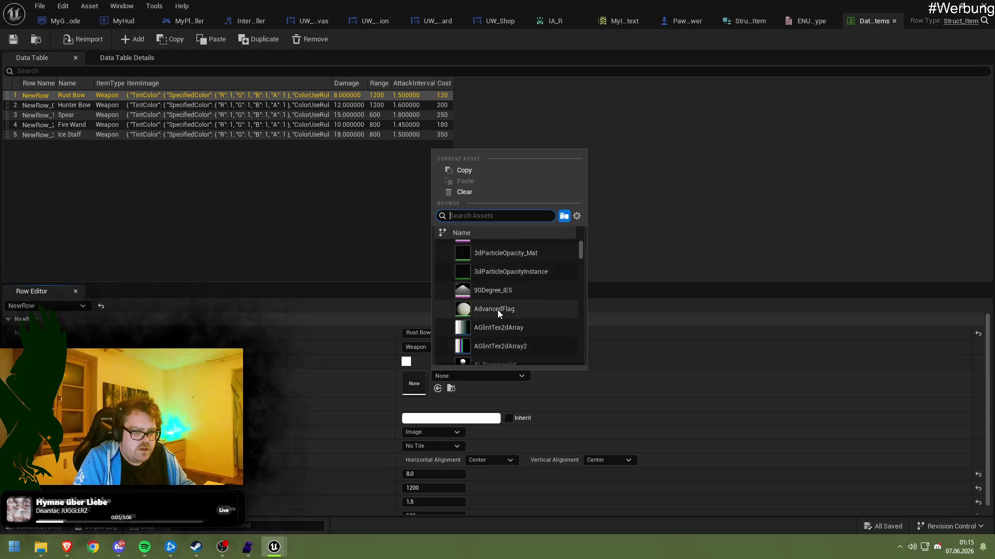
pyautogui.scroll(-5, 498, 311)
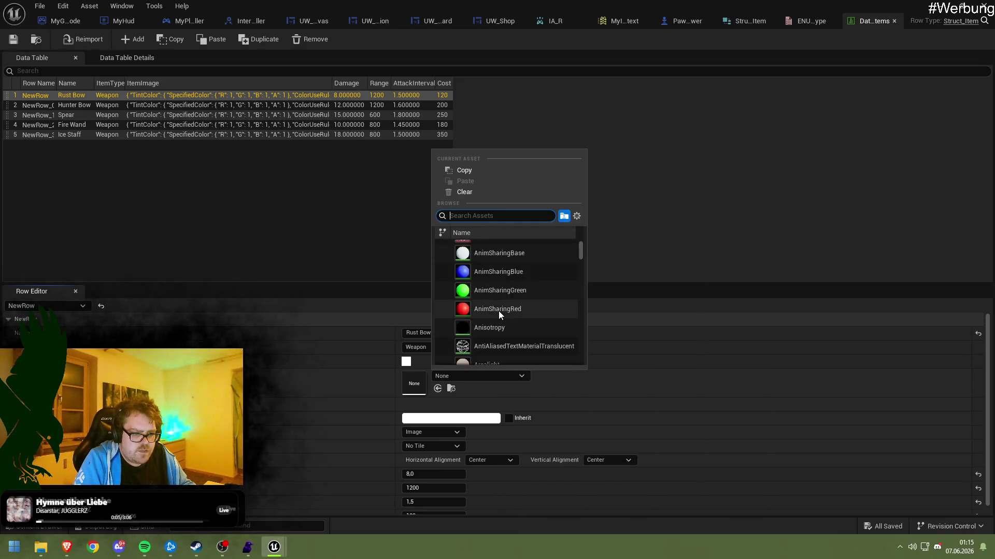
pyautogui.scroll(3, 499, 312)
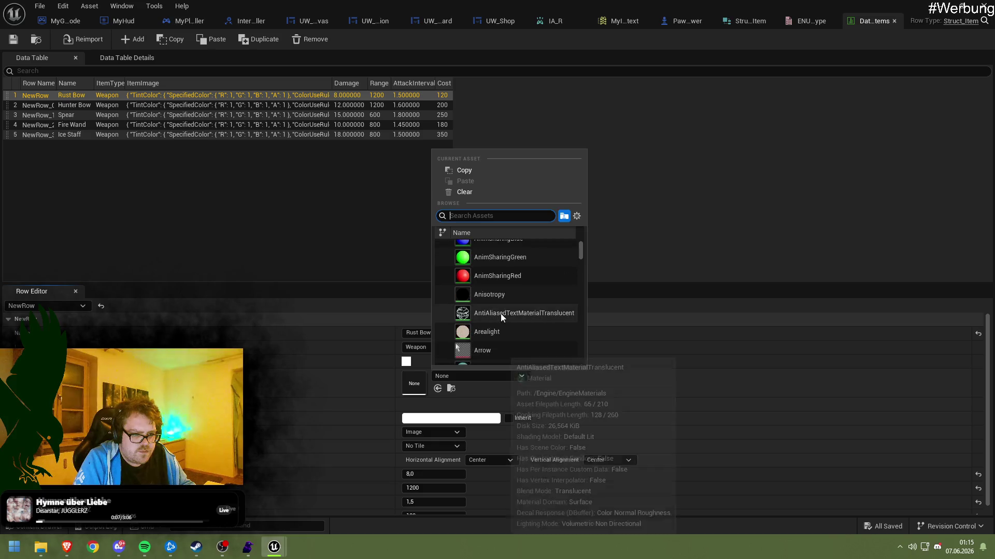
pyautogui.click(487, 257)
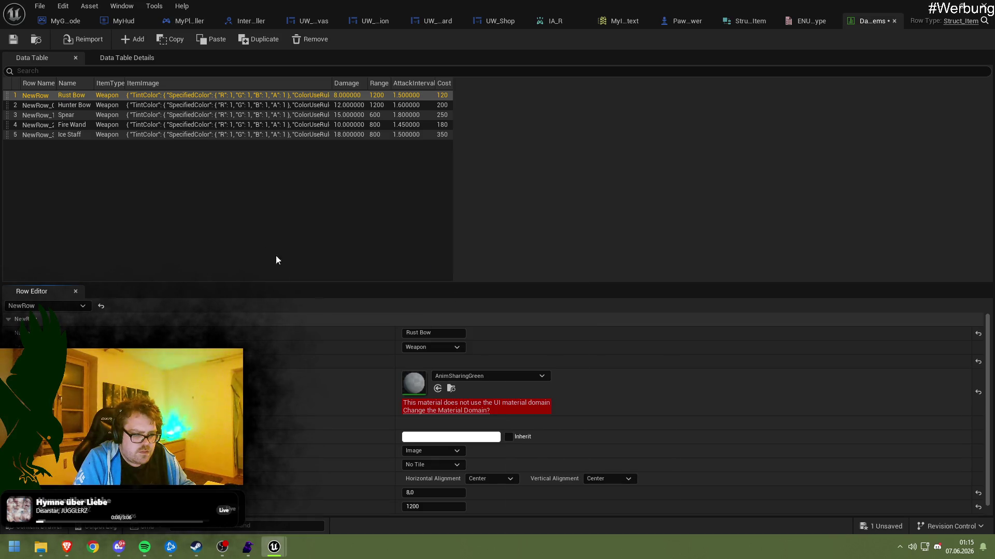
pyautogui.click(487, 377)
pyautogui.scroll(-5, 488, 331)
pyautogui.scroll(-10, 490, 318)
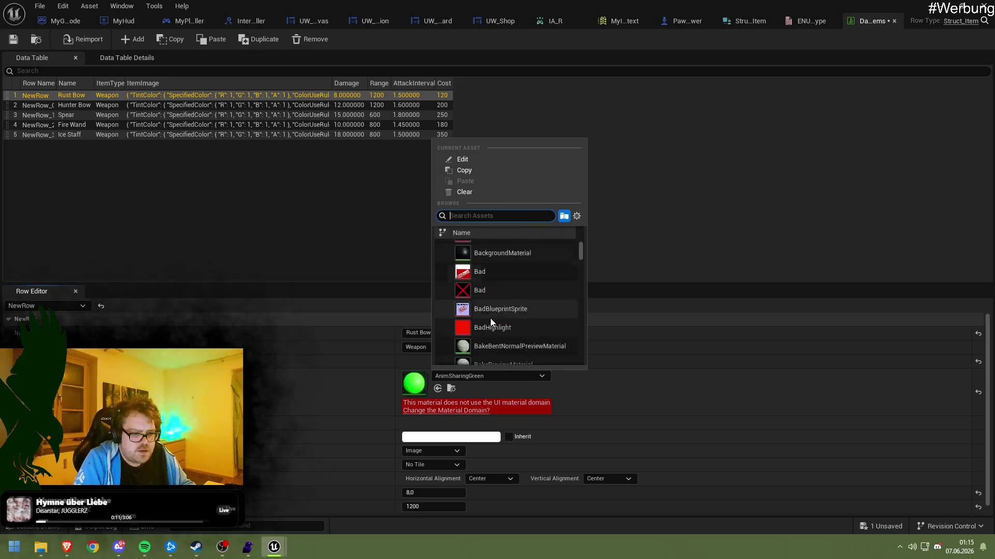
pyautogui.scroll(-8, 509, 321)
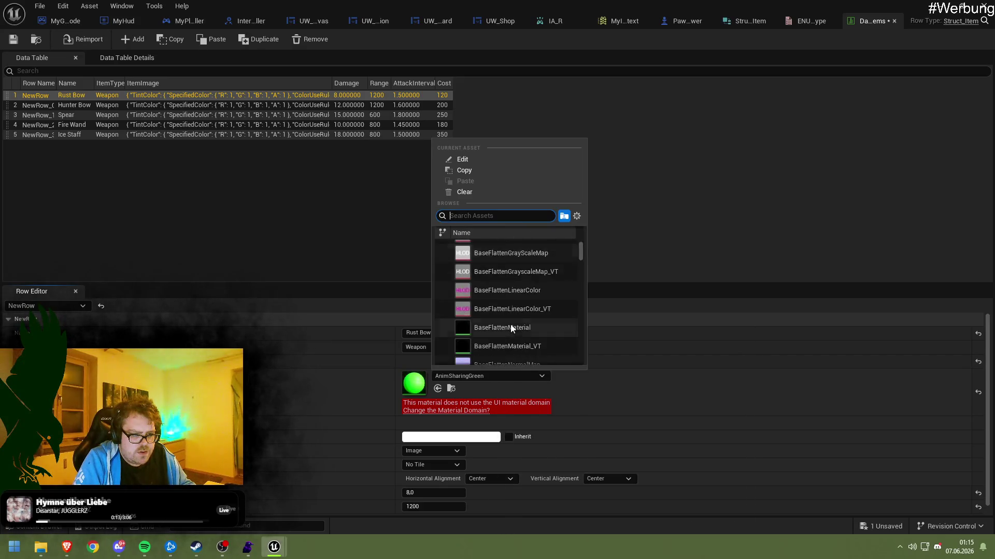
pyautogui.scroll(-8, 511, 325)
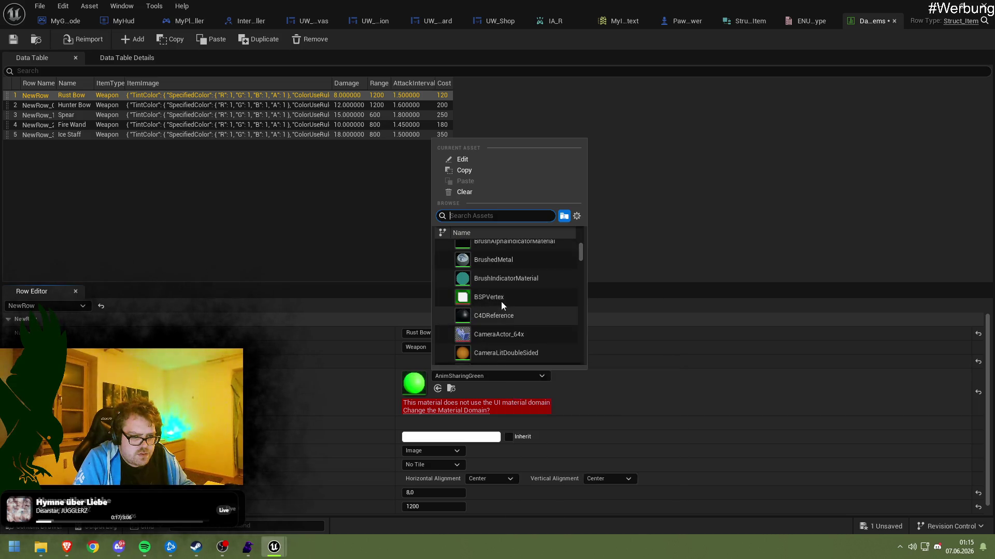
pyautogui.click(502, 311)
pyautogui.click(456, 377)
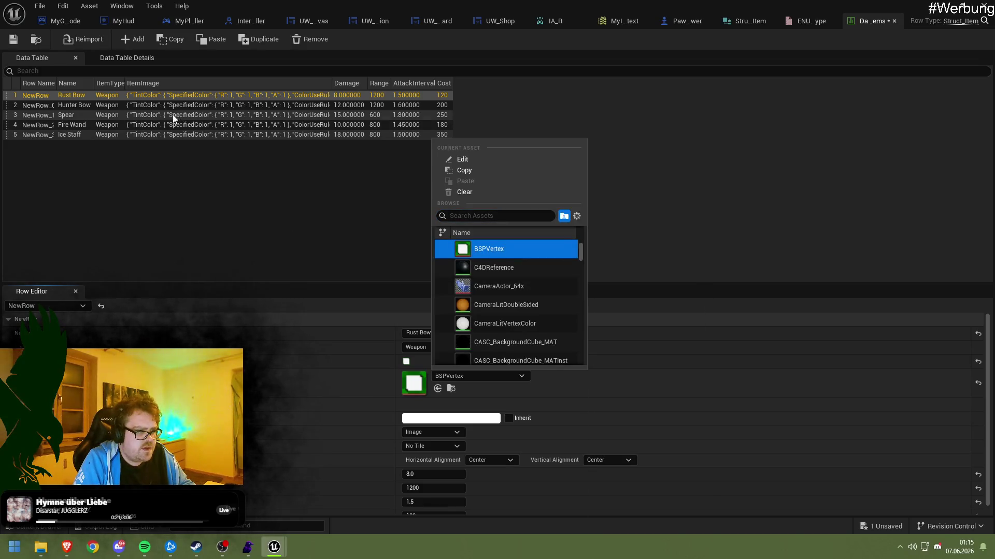
# Assign BSPVertex as the item image for Hunter Bow and Spear
pyautogui.click(170, 107)
pyautogui.click(449, 374)
pyautogui.write('BSPV')
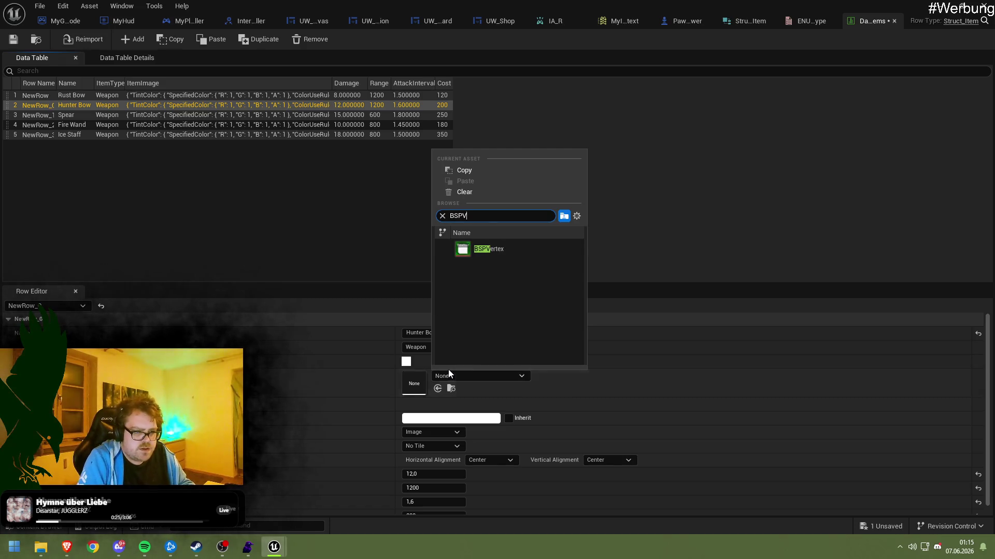
pyautogui.click(490, 249)
pyautogui.click(204, 113)
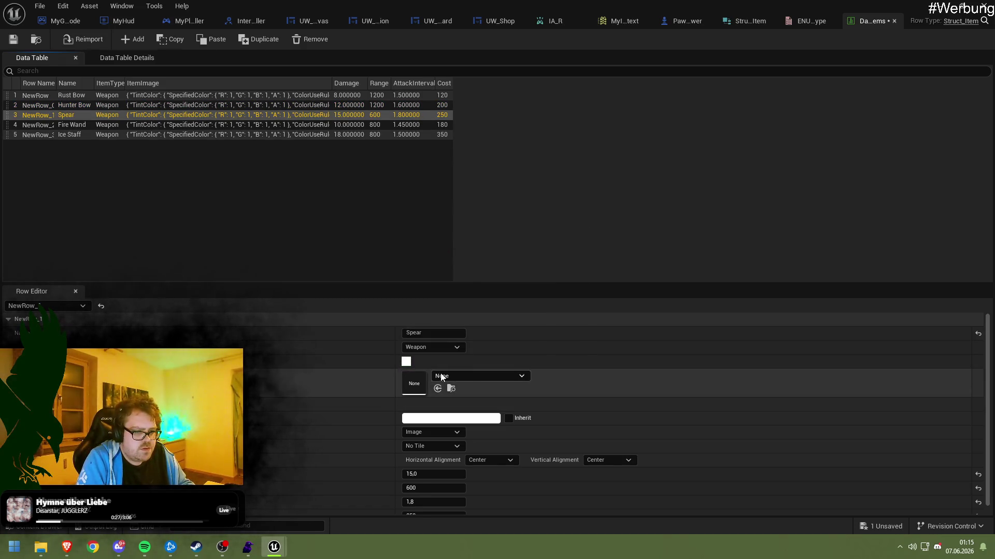
pyautogui.click(441, 376)
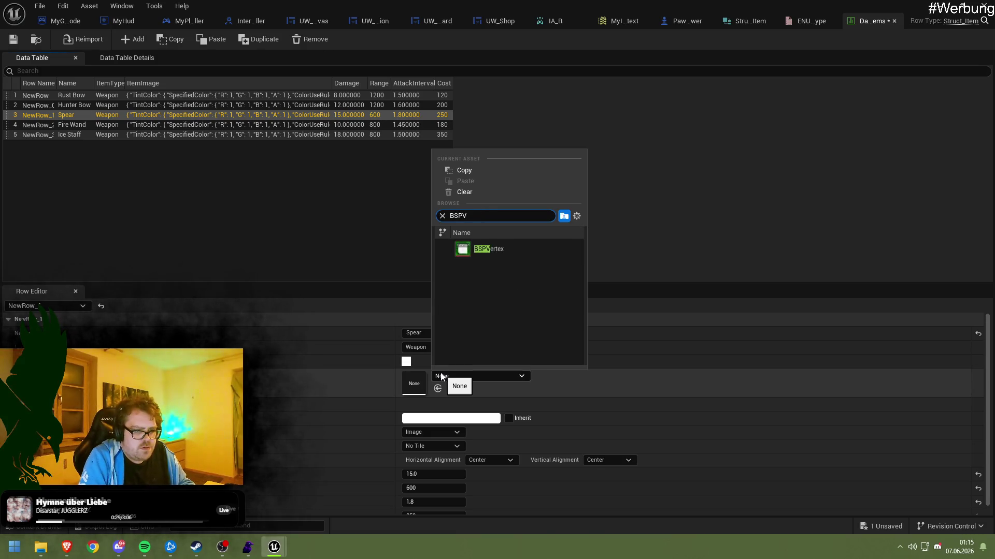
pyautogui.click(493, 256)
# Assign BSPVertex to Fire Wand and Ice Staff, then save the data table
pyautogui.click(175, 125)
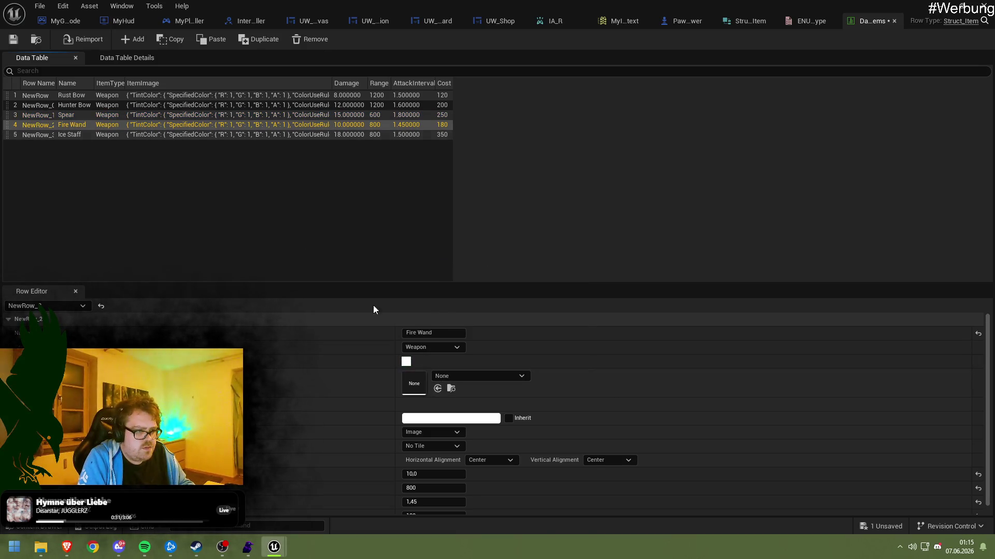
pyautogui.click(450, 378)
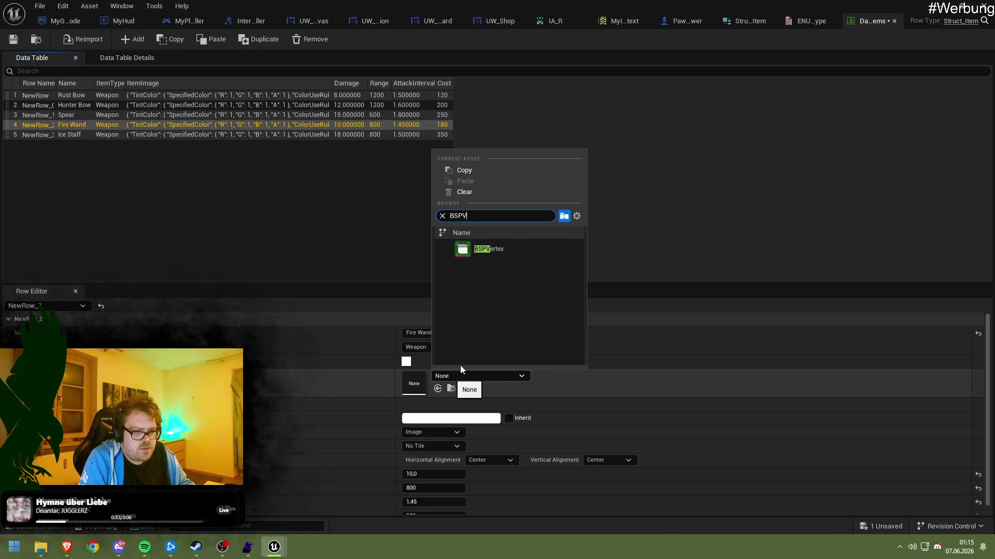
pyautogui.click(476, 250)
pyautogui.click(206, 136)
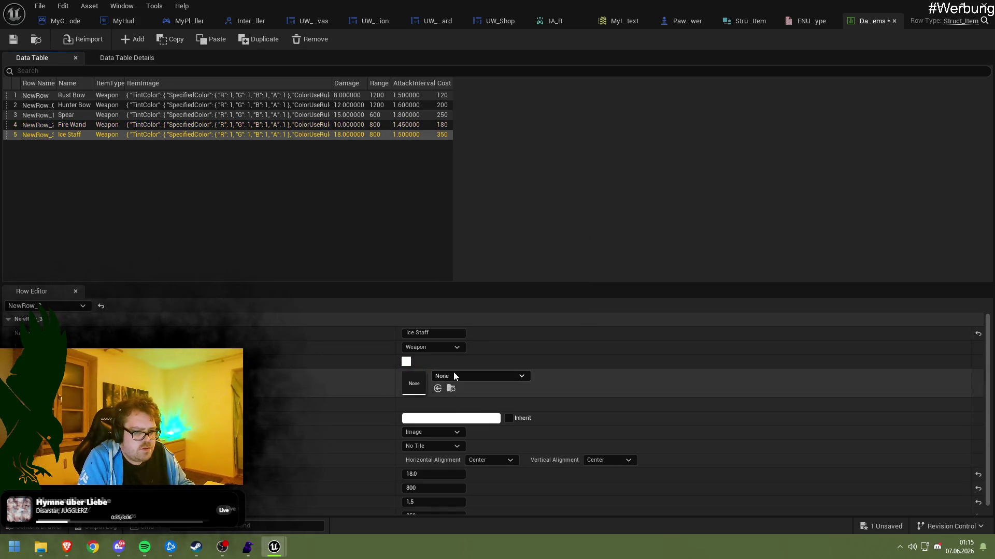
pyautogui.click(453, 372)
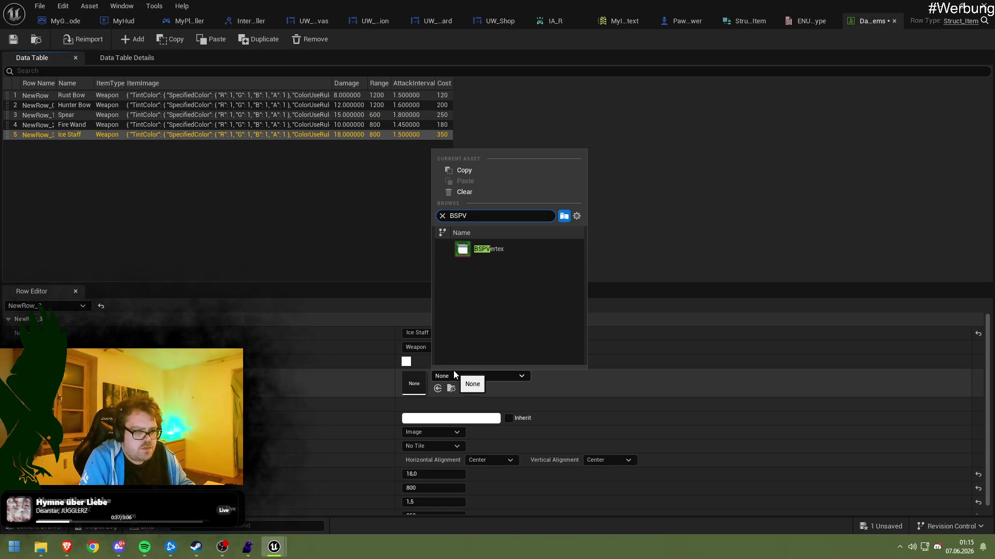
pyautogui.click(495, 254)
pyautogui.hotkey('ctrl', 's')
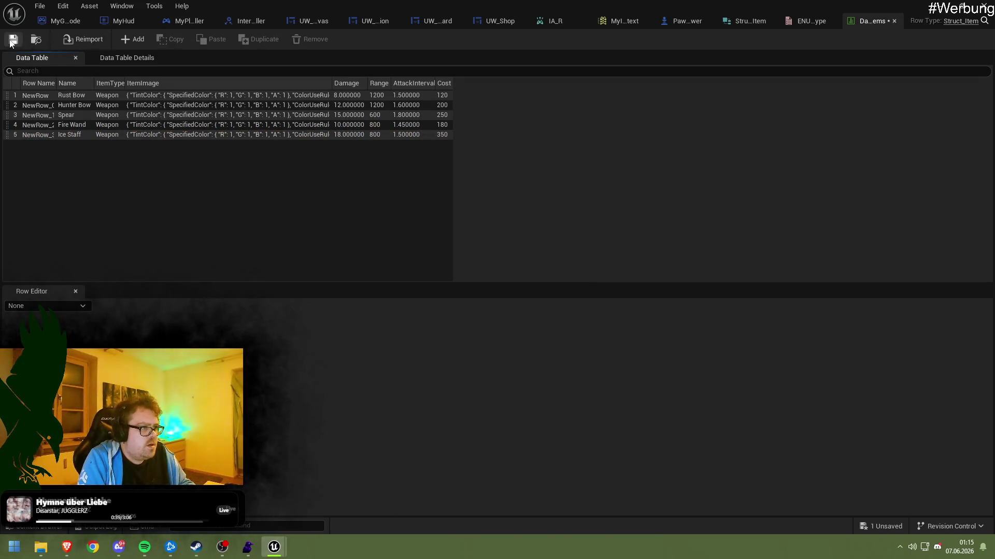
pyautogui.click(219, 125)
# Check the Rust Bow row's values, then bring the level editor back into view
pyautogui.click(223, 95)
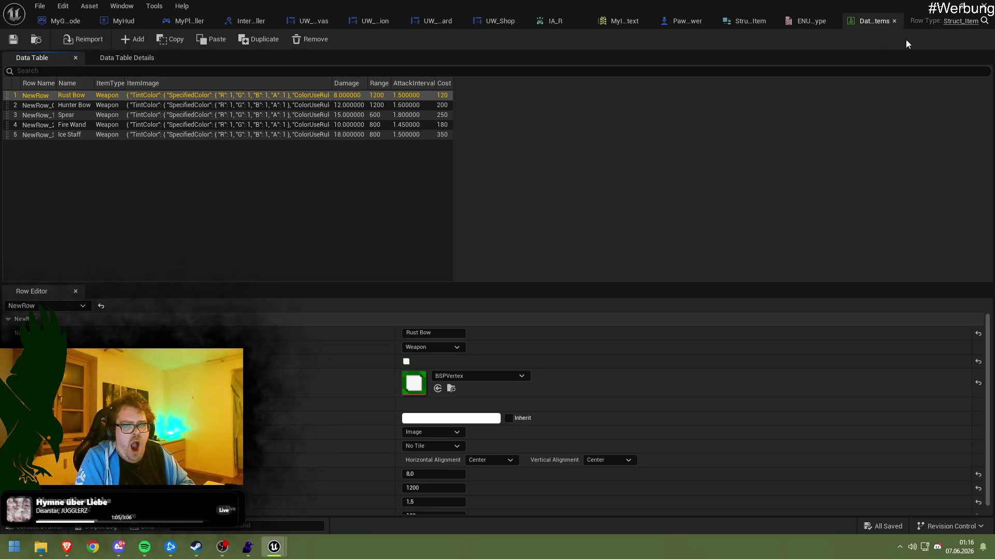
pyautogui.click(936, 11)
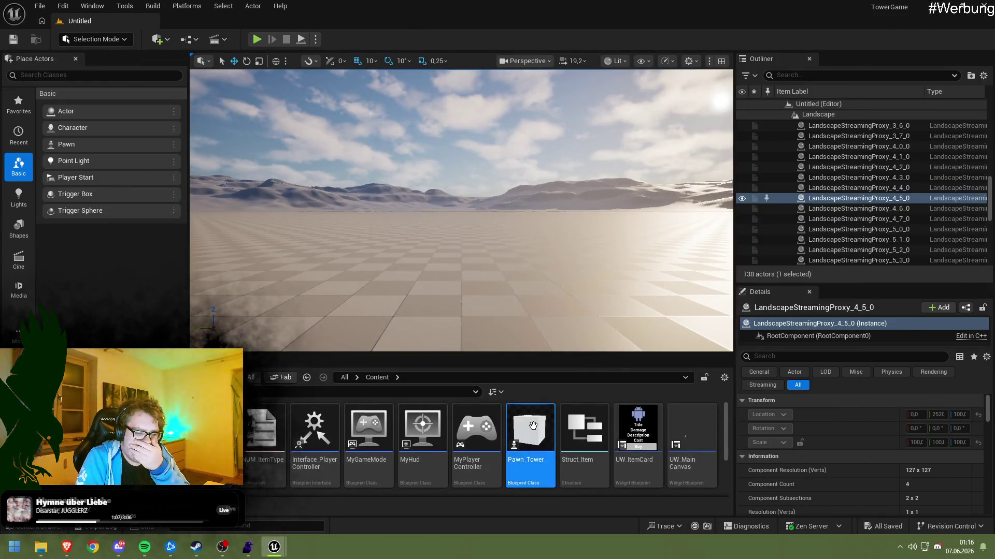
# Open the Pawn_Tower Blueprint's EventGraph and recentre the event nodes
pyautogui.doubleClick(530, 456)
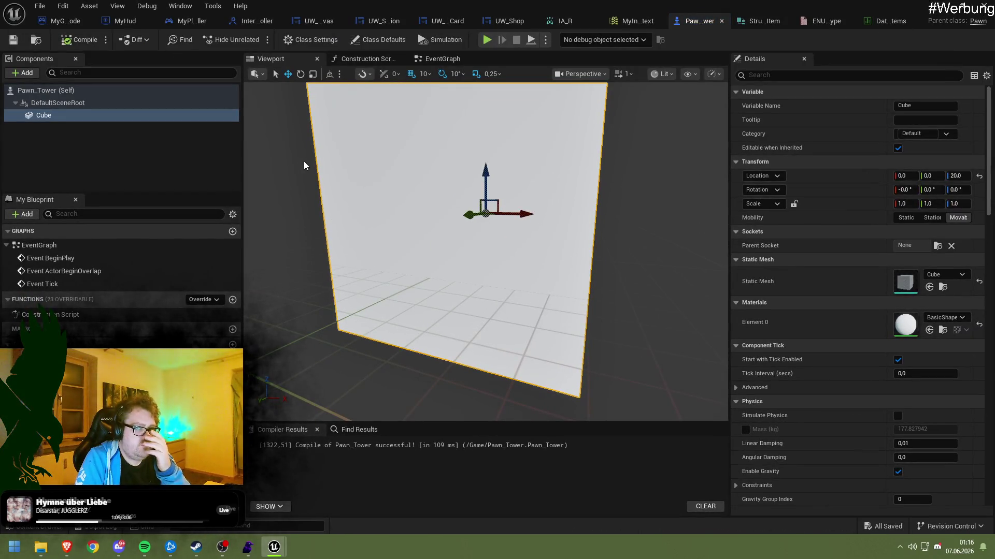
pyautogui.click(362, 59)
pyautogui.click(440, 59)
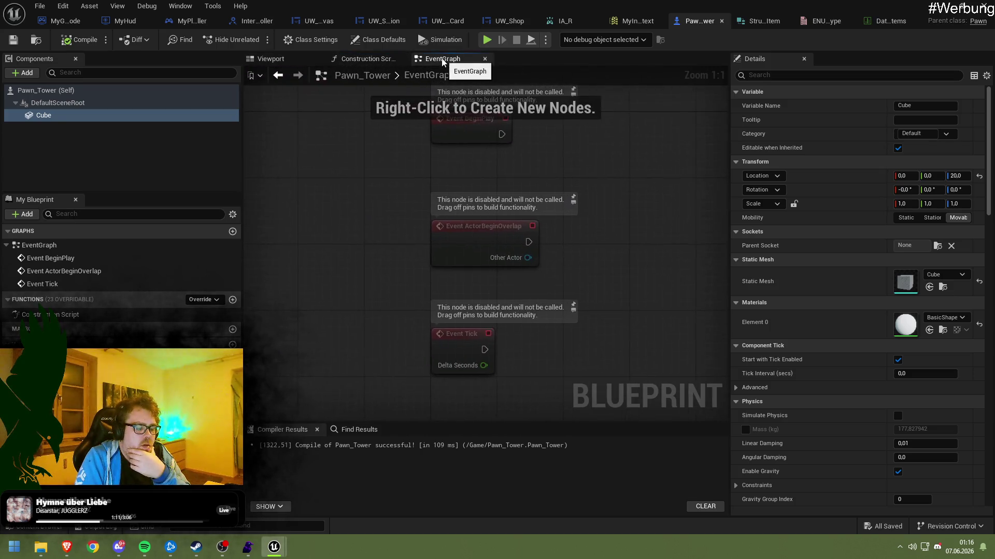
pyautogui.moveTo(425, 167)
pyautogui.mouseDown()
pyautogui.moveTo(337, 293)
pyautogui.moveTo(331, 276)
pyautogui.moveTo(363, 259)
pyautogui.mouseUp()
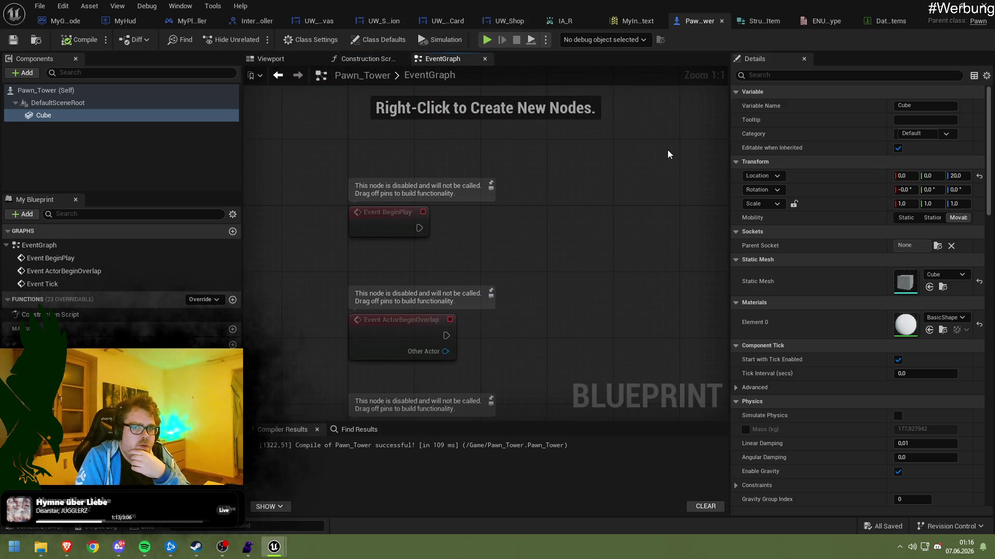
pyautogui.moveTo(352, 143)
pyautogui.mouseDown()
pyautogui.moveTo(440, 197)
pyautogui.moveTo(375, 171)
pyautogui.mouseUp()
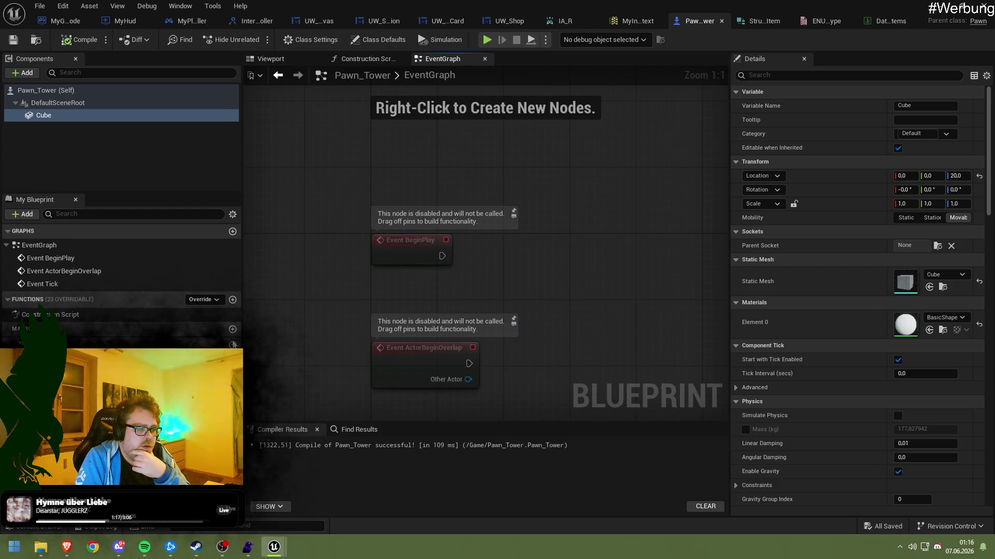
# Add a Float variable named CurrentHP, deleting a stray extra variable
pyautogui.click(232, 344)
pyautogui.click(233, 344)
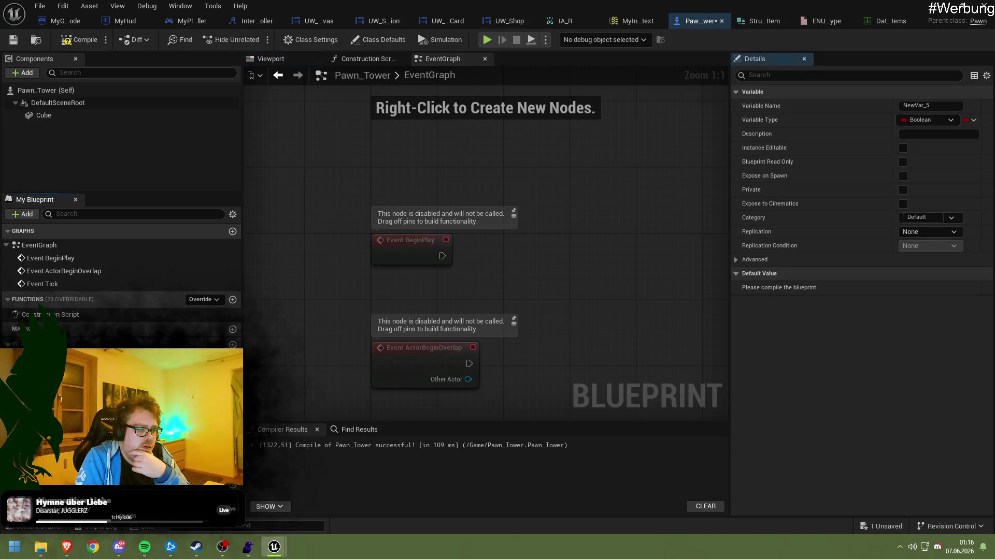
pyautogui.click(41, 357)
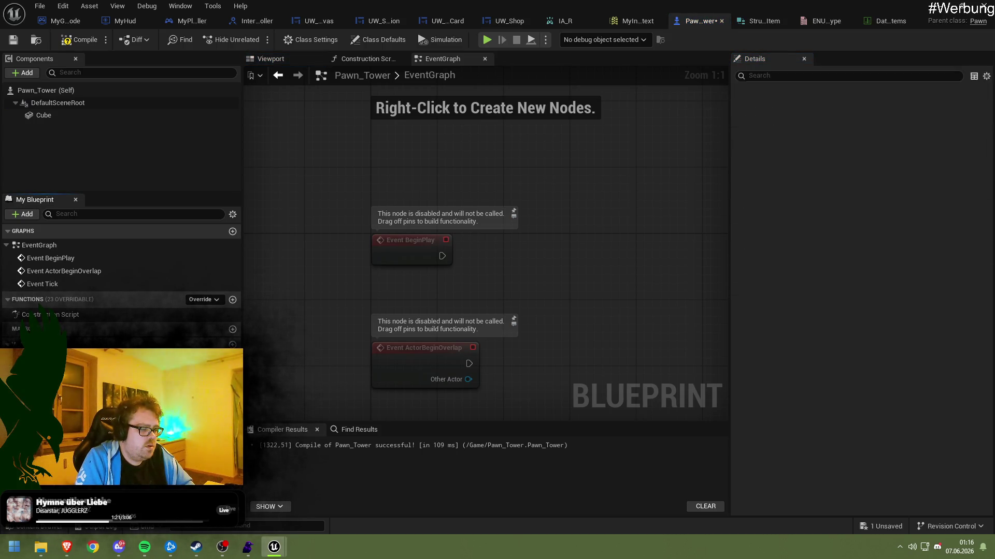
pyautogui.press('Delete')
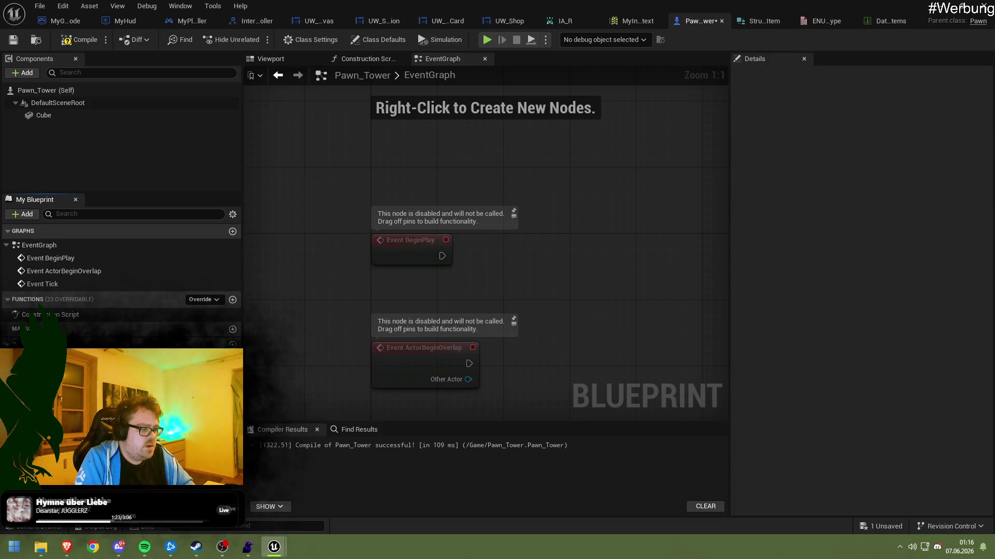
pyautogui.click(233, 344)
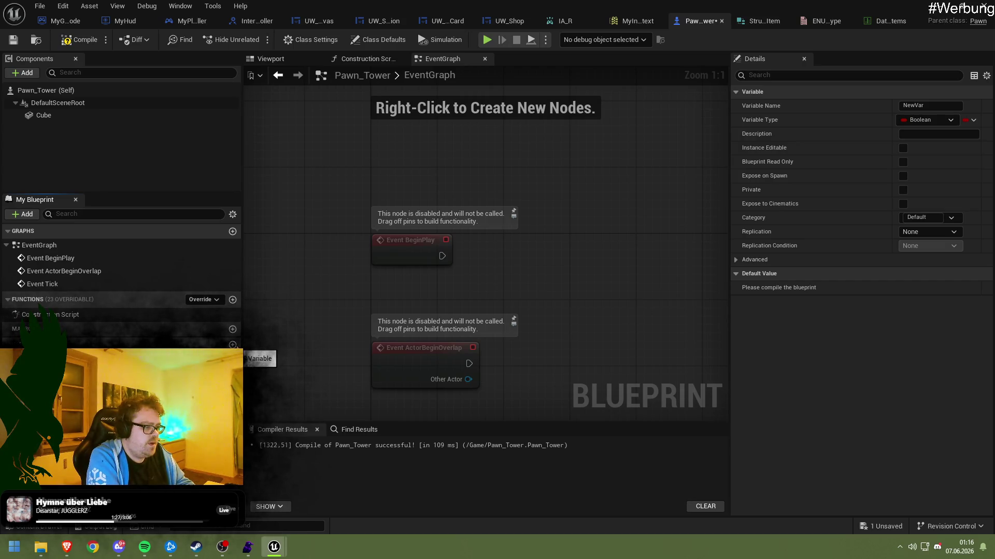
pyautogui.press('Return')
pyautogui.click(221, 358)
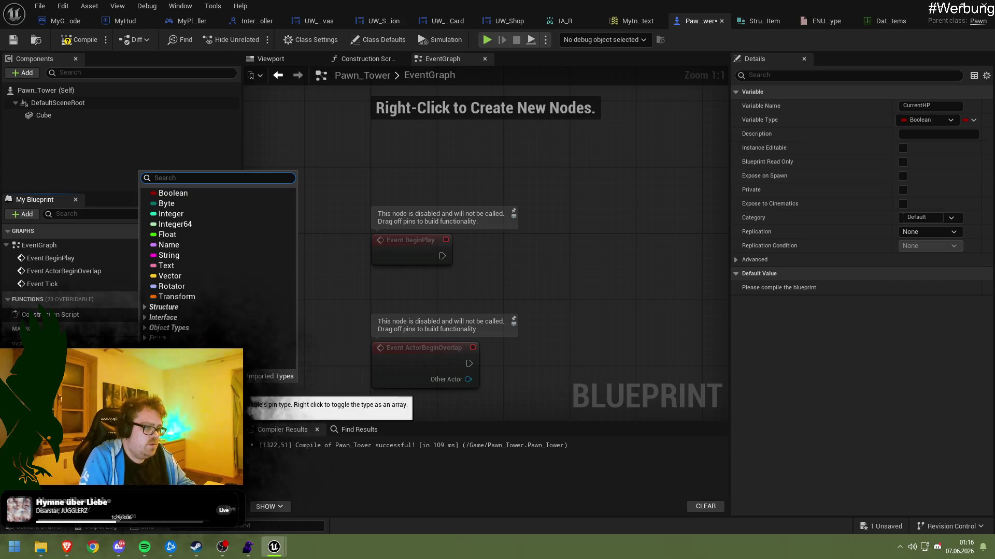
pyautogui.click(197, 235)
# Add the variables MaxHP, CurrentShield, MaxShield, HPReg and ShieldReg
pyautogui.click(233, 344)
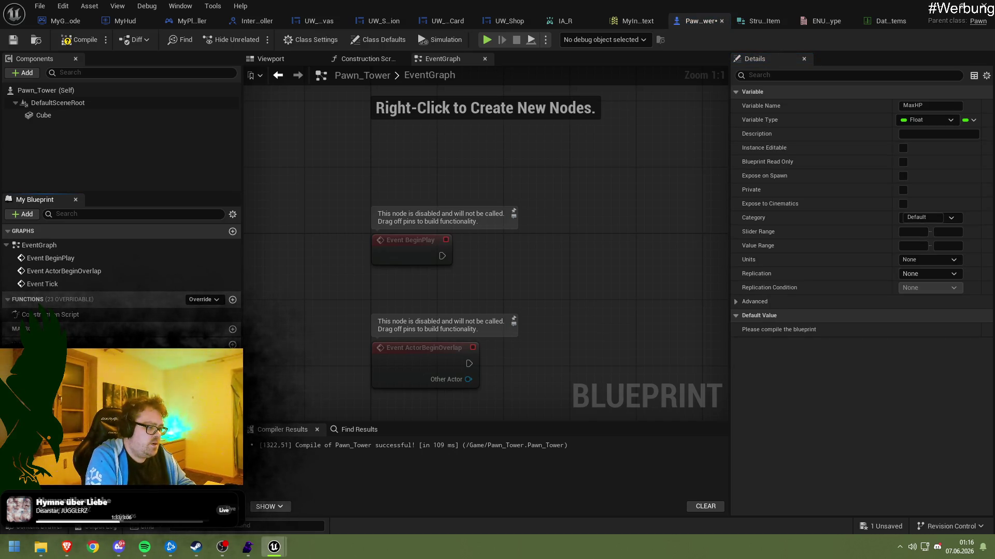
pyautogui.click(232, 344)
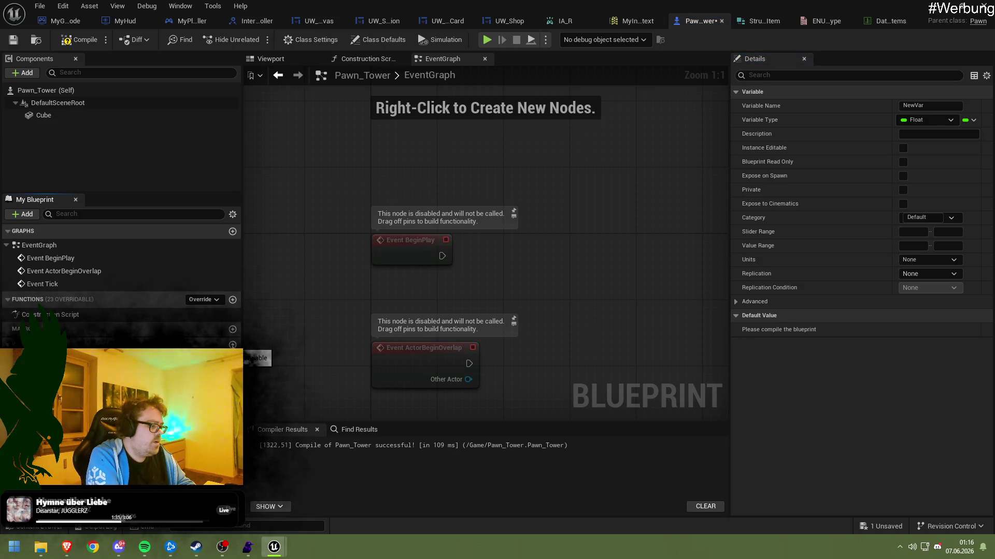
pyautogui.press('Return')
pyautogui.click(233, 344)
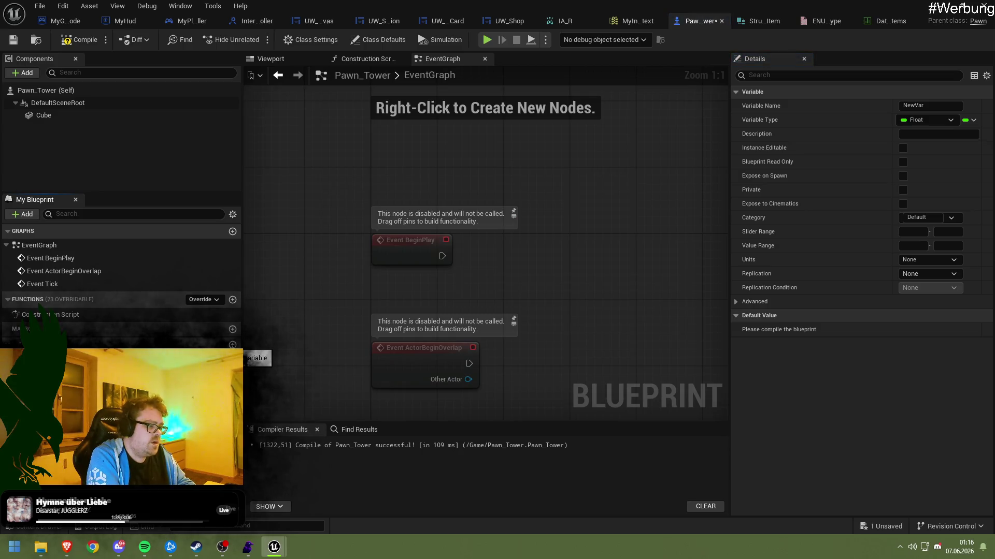
pyautogui.press('Return')
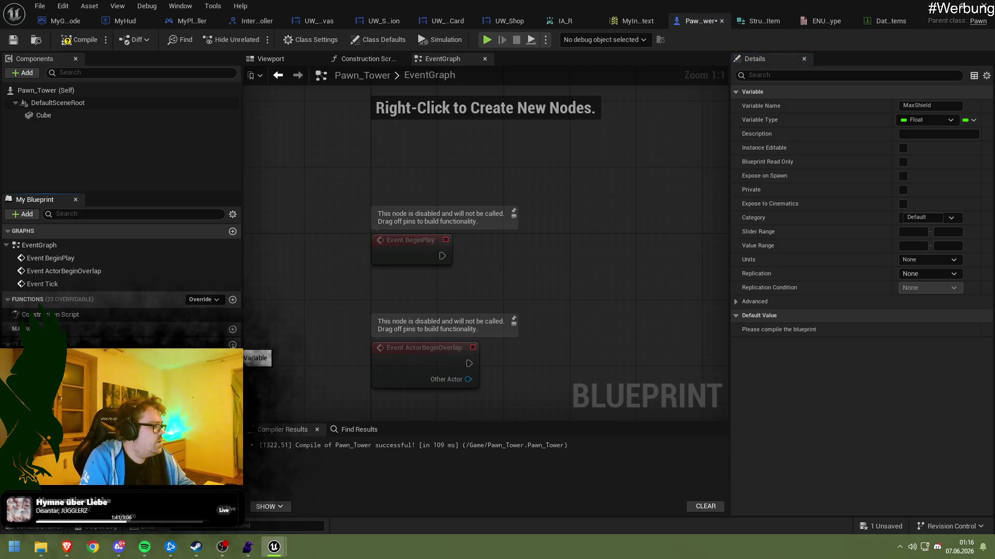
pyautogui.click(233, 345)
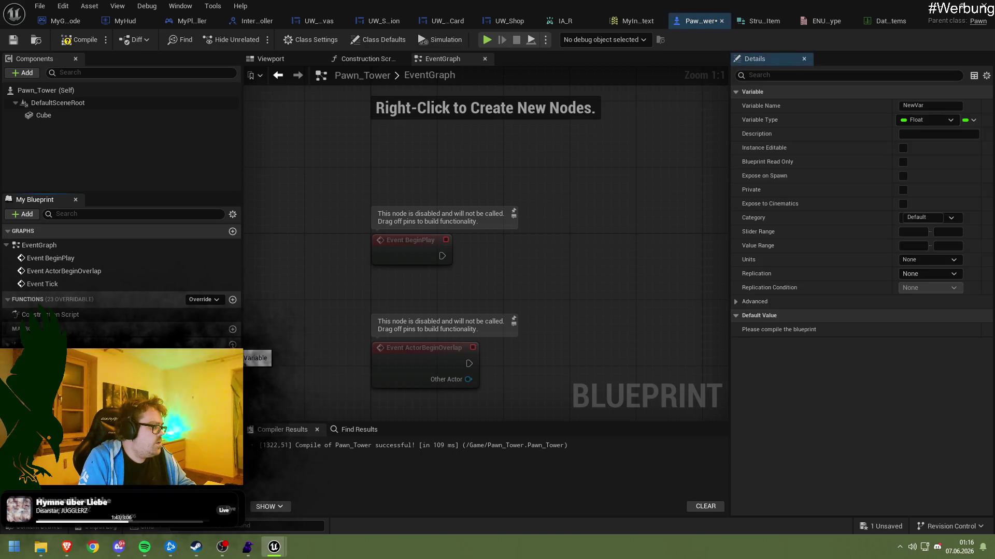
pyautogui.write('HPReg')
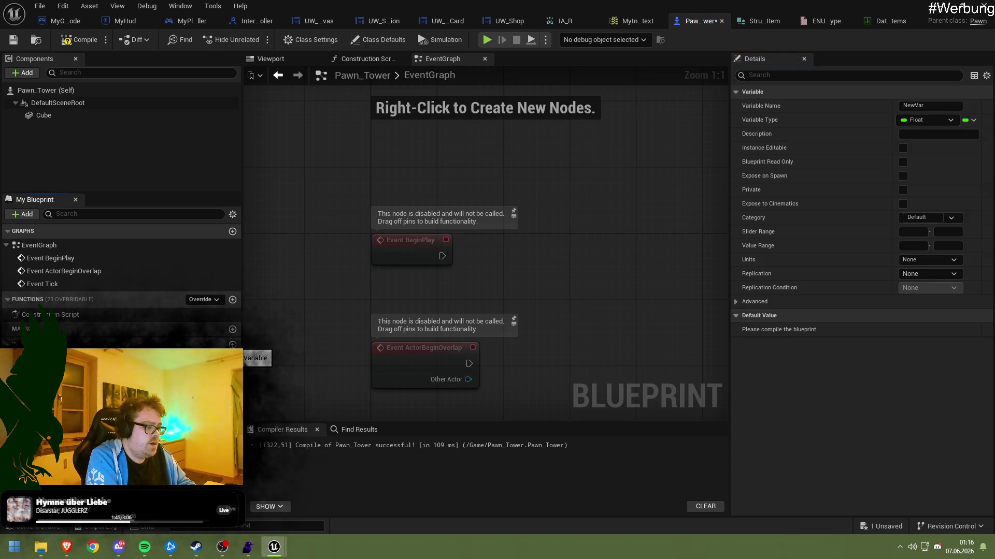
pyautogui.press('Return')
pyautogui.click(233, 344)
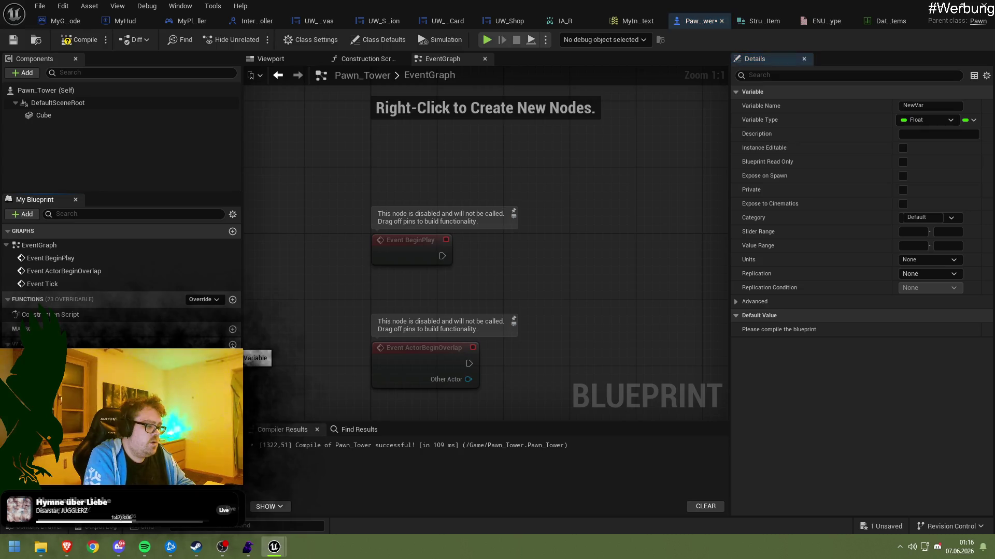
pyautogui.write('ShieldReg')
pyautogui.press('Return')
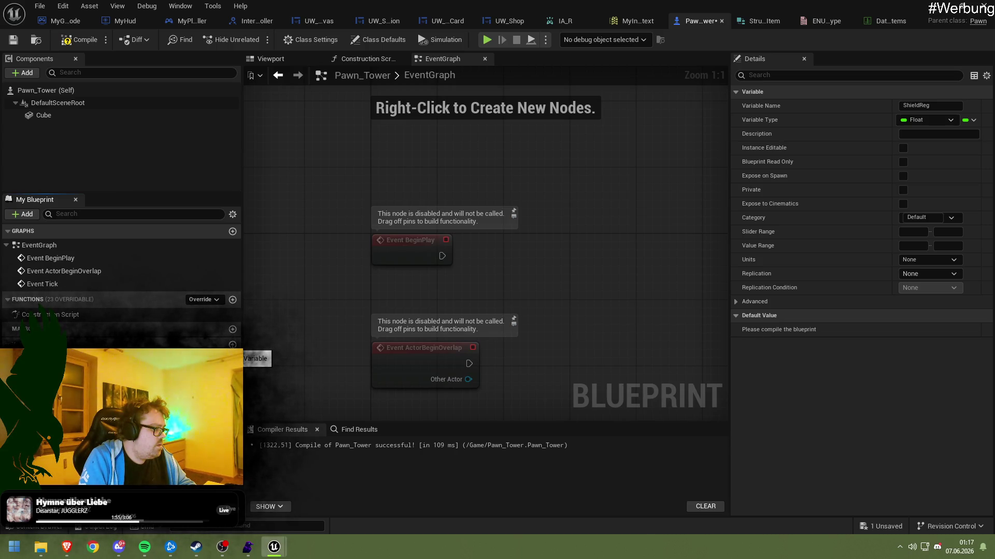
# Add the BountyBonus variable, delete an unneeded extra, and close Pawn_Tower
pyautogui.click(233, 345)
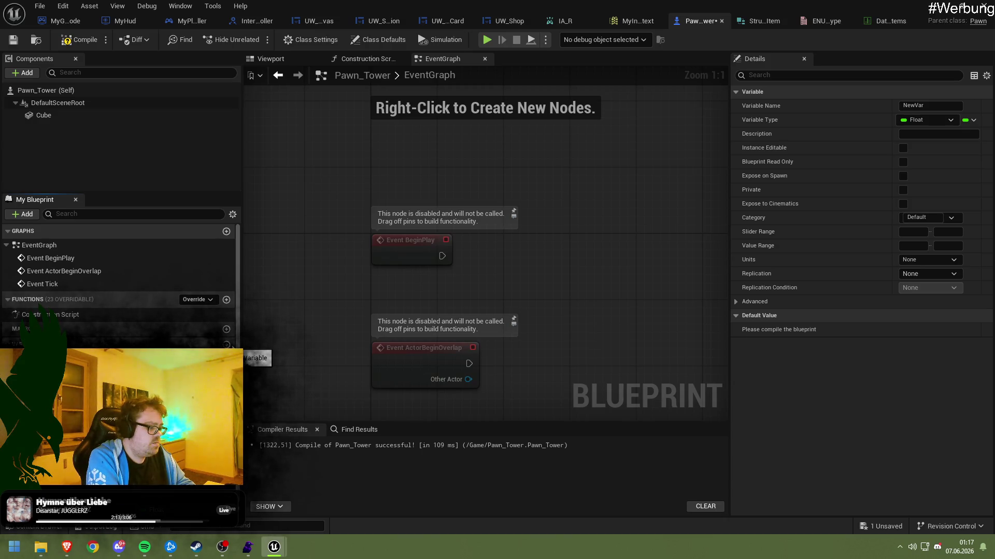
pyautogui.scroll(-1, 230, 347)
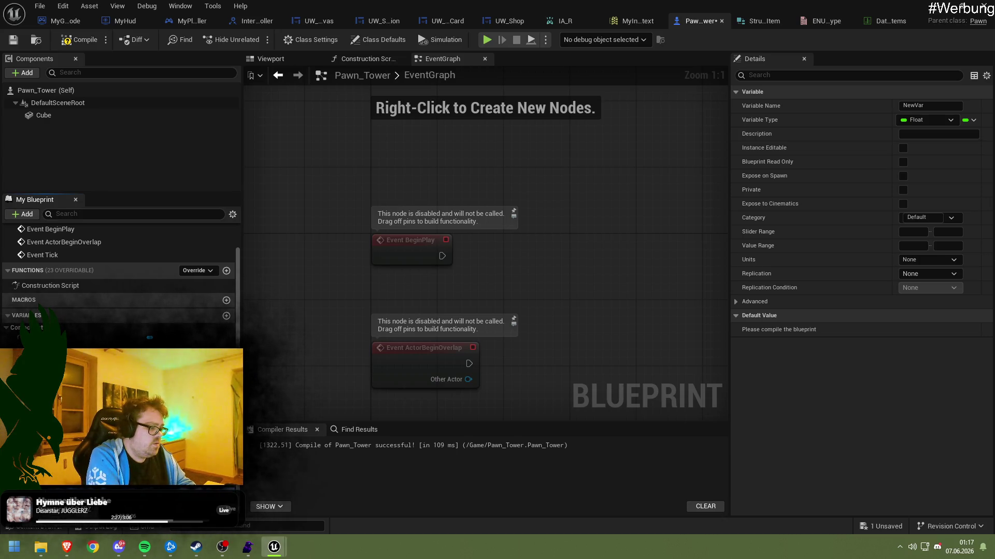
pyautogui.click(226, 316)
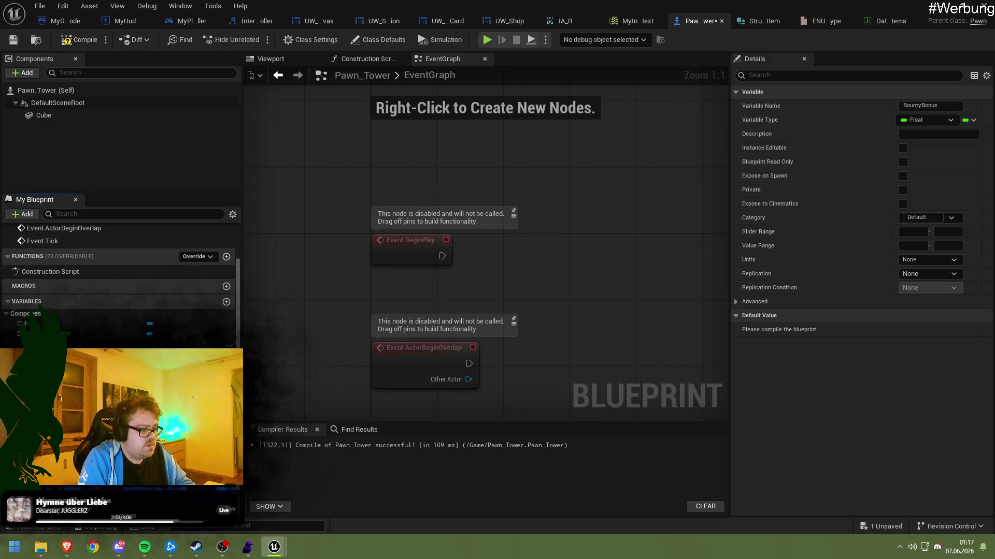
pyautogui.press('Delete')
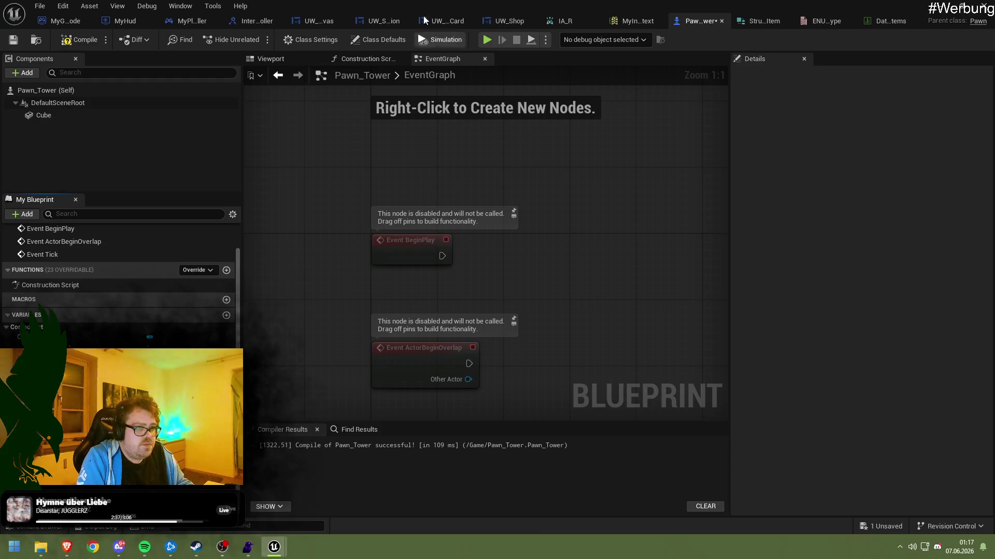
pyautogui.click(721, 21)
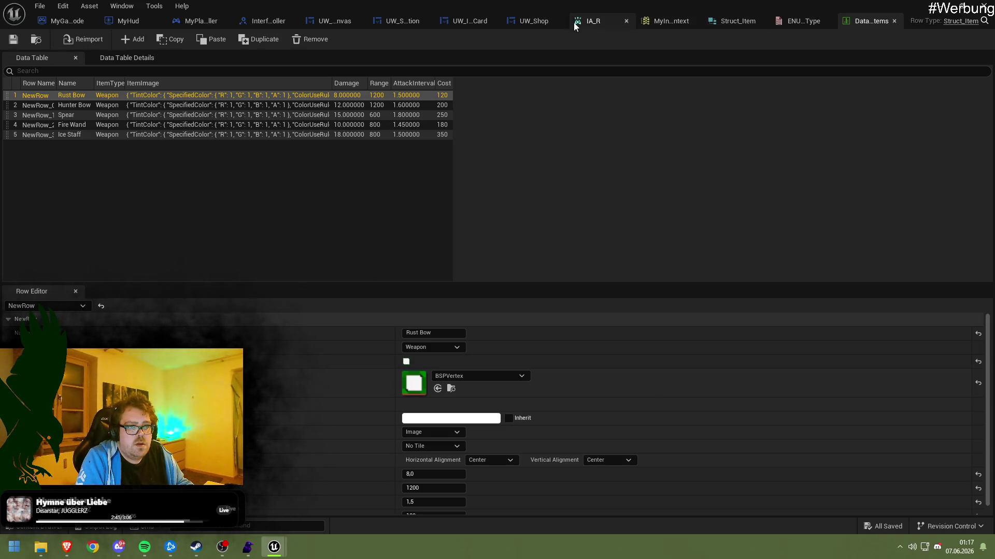
# Browse the UW_Shop, item card, selection, canvas, interface, player controller, game mode and HUD editors
pyautogui.click(521, 23)
pyautogui.click(462, 23)
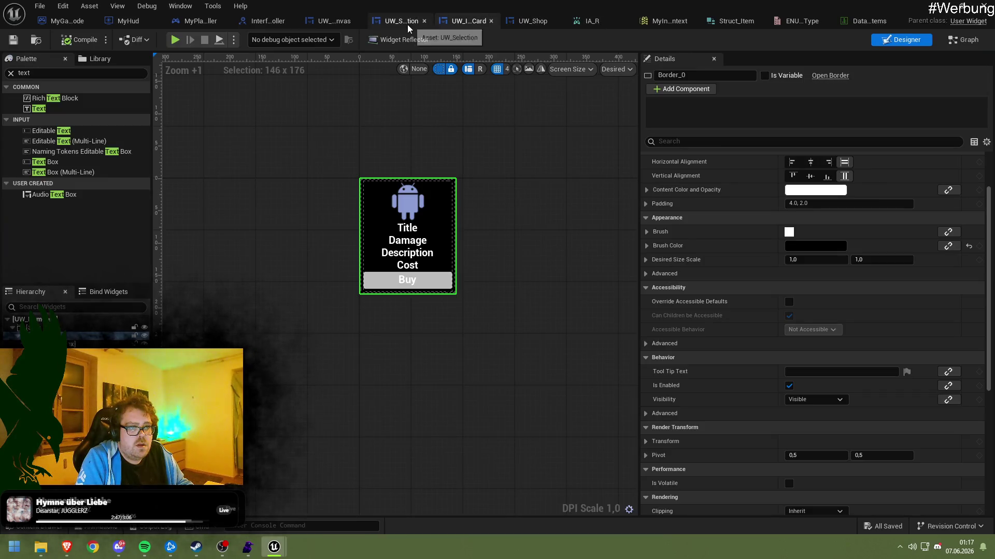
pyautogui.click(407, 23)
pyautogui.click(334, 23)
pyautogui.click(268, 23)
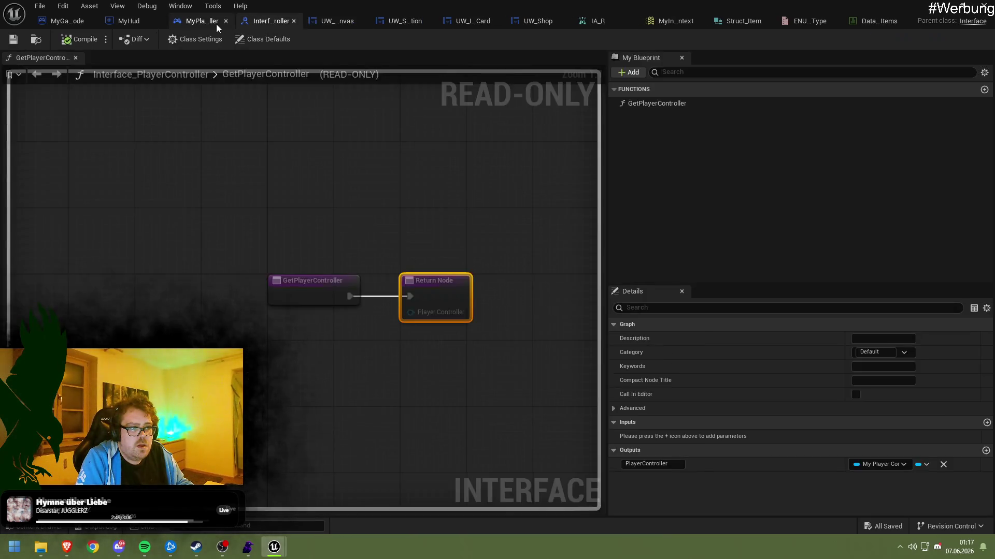
pyautogui.click(216, 24)
pyautogui.click(124, 22)
pyautogui.click(73, 22)
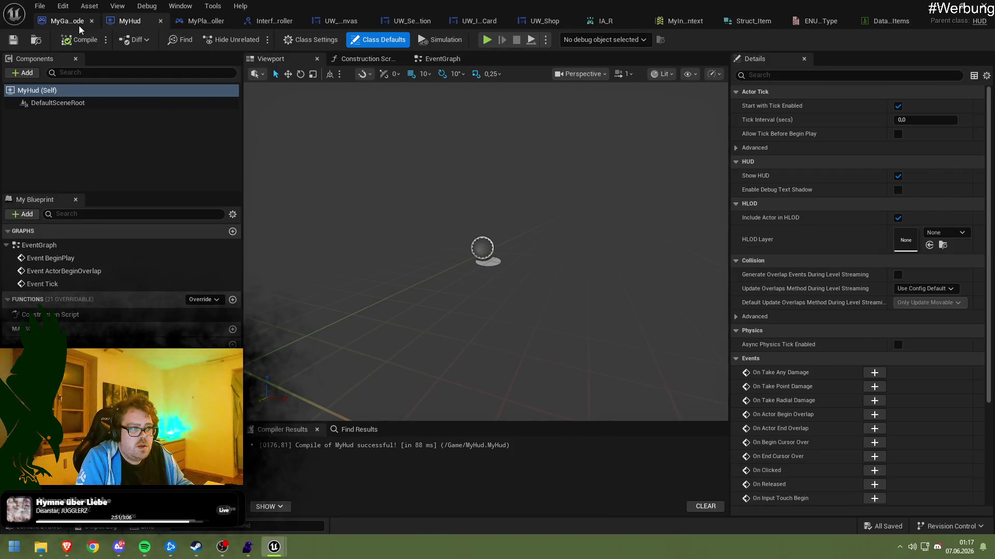
pyautogui.click(110, 24)
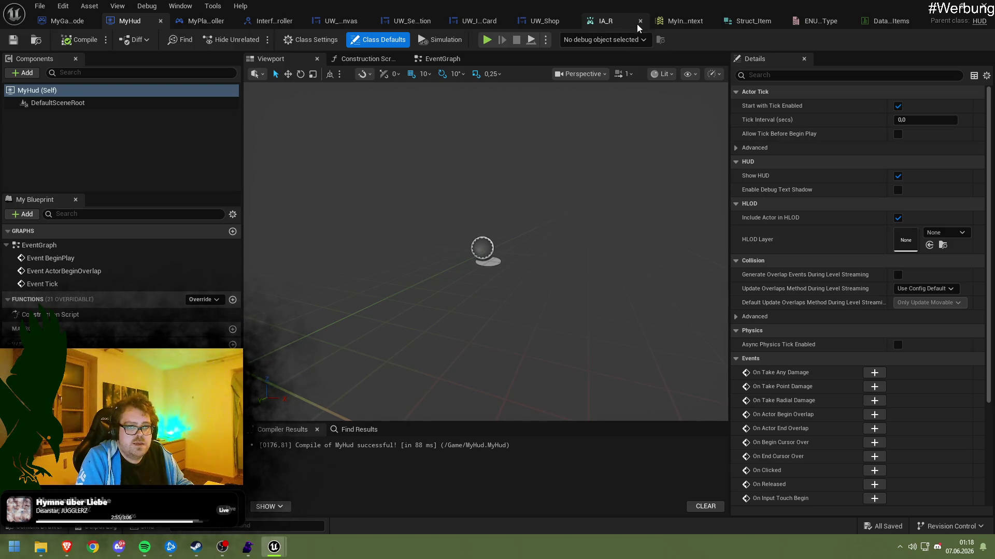
# Check the input mapping context and Struct_Item, ending on the items data table
pyautogui.click(671, 20)
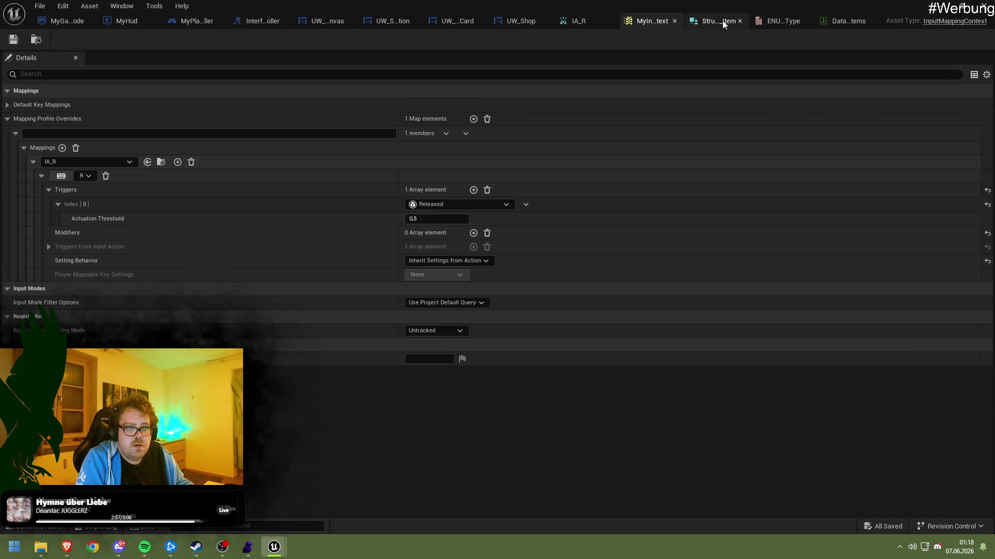
pyautogui.click(720, 22)
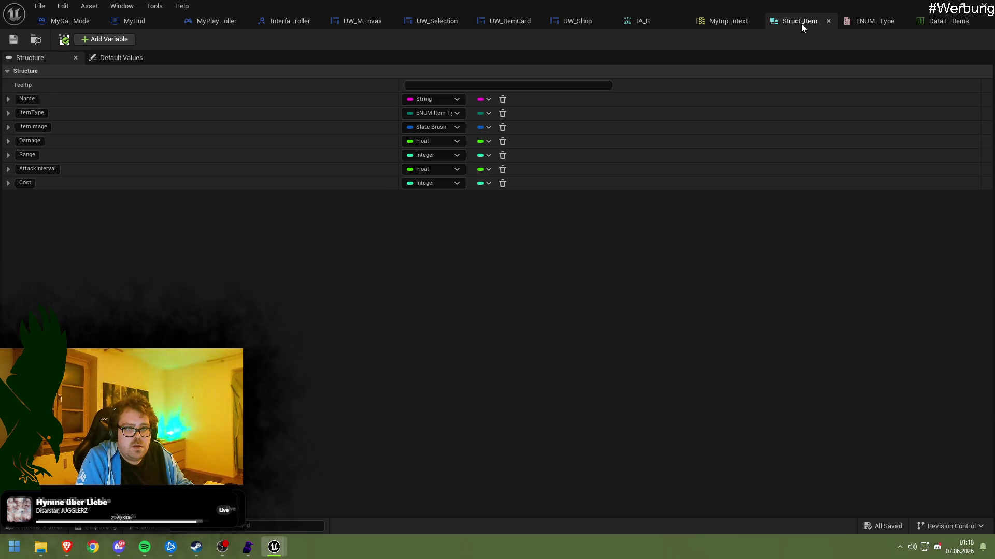
pyautogui.click(845, 22)
pyautogui.click(938, 24)
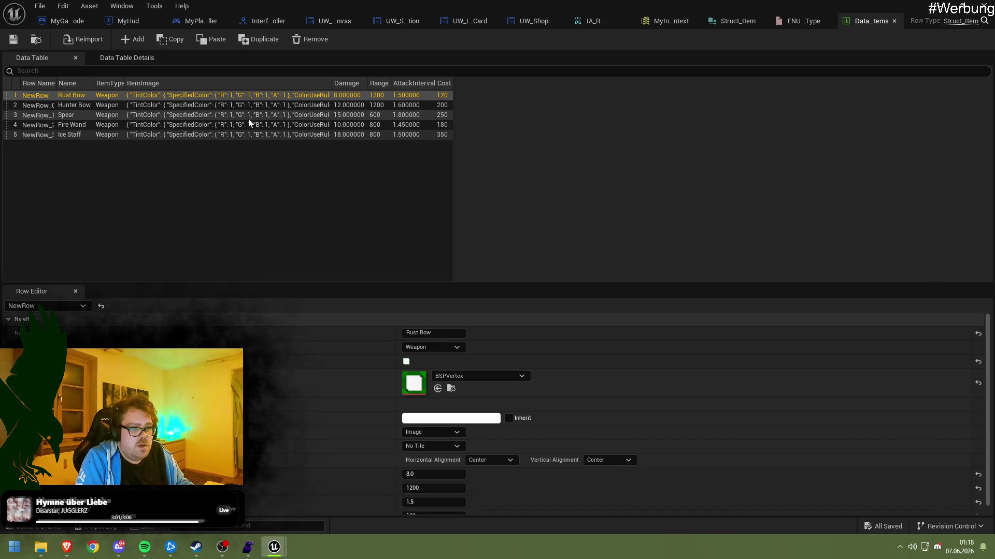
pyautogui.click(71, 127)
pyautogui.click(77, 136)
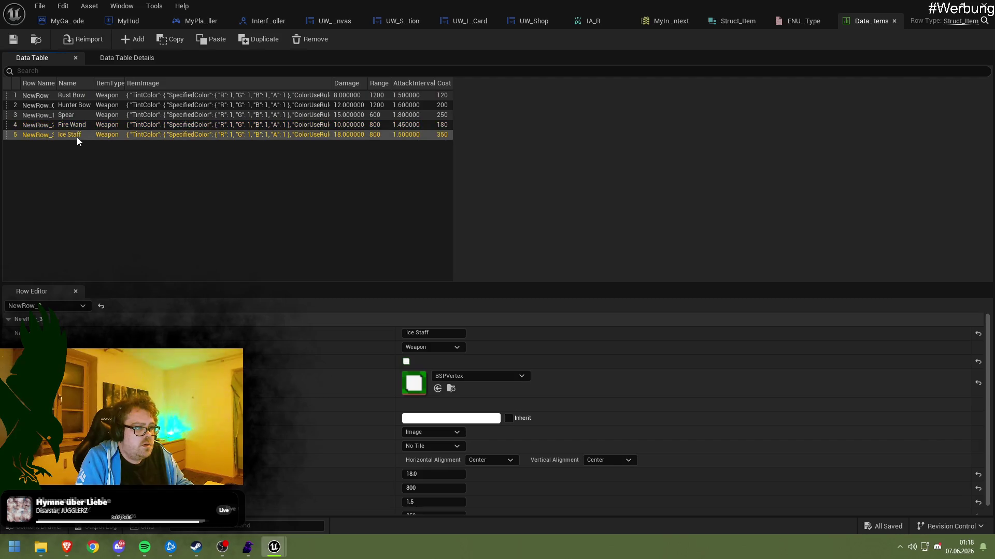
pyautogui.click(130, 39)
pyautogui.click(130, 40)
pyautogui.click(130, 39)
pyautogui.click(131, 39)
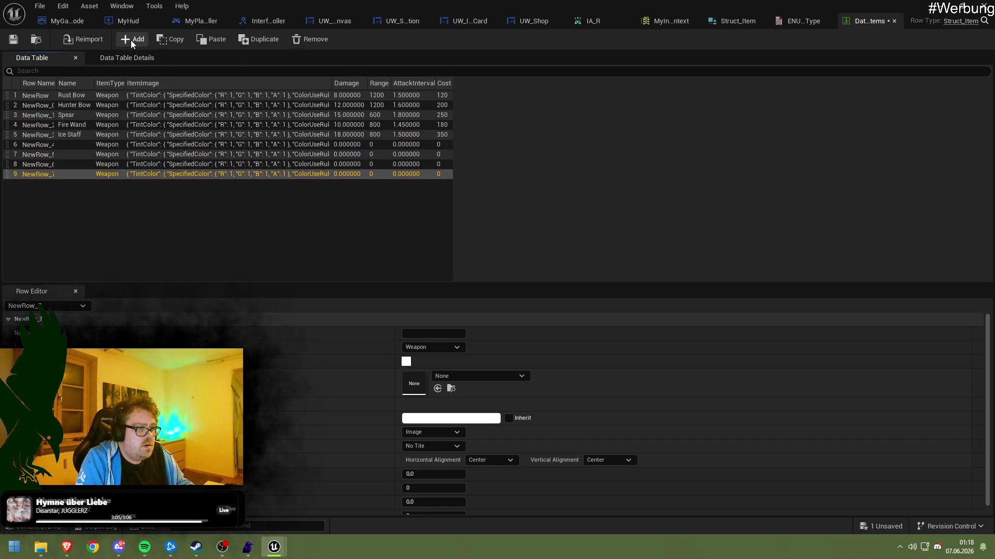
pyautogui.click(105, 145)
pyautogui.click(423, 333)
pyautogui.write('Max HP Upgra')
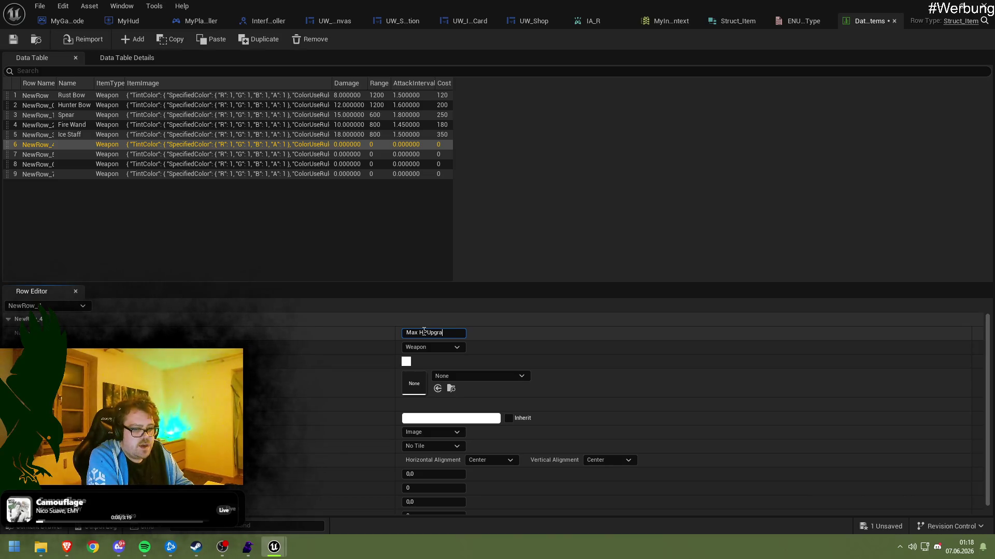
pyautogui.write('de')
pyautogui.press('Return')
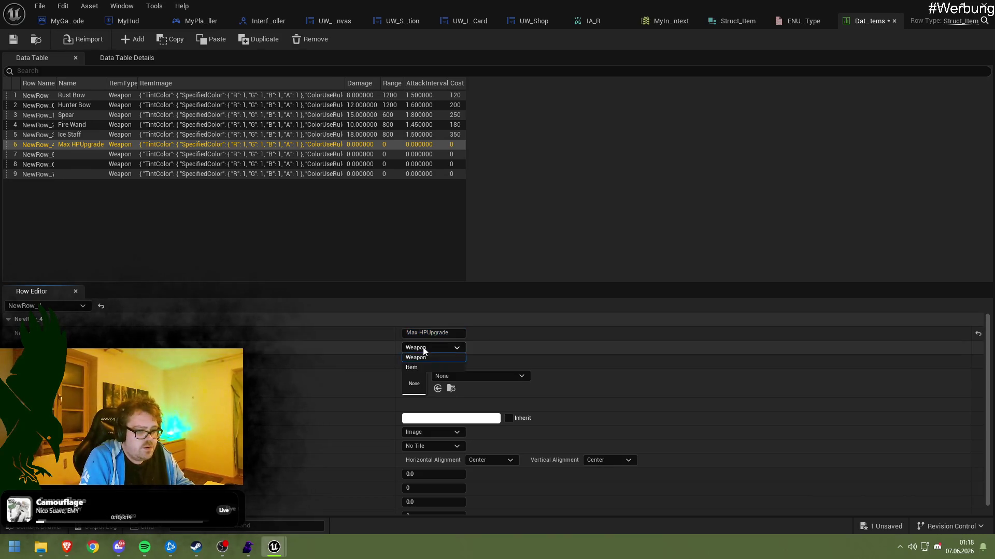
pyautogui.click(458, 375)
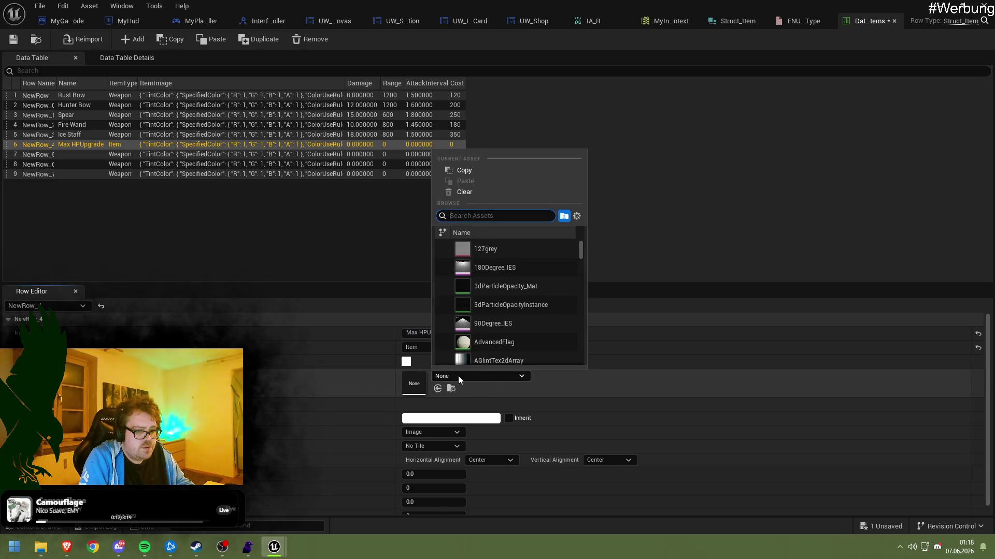
pyautogui.write('BSPV')
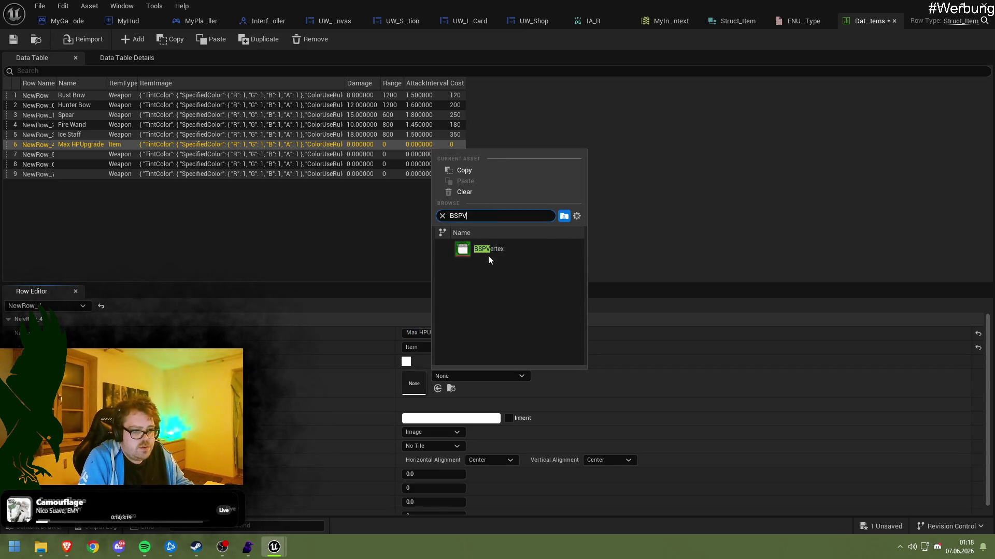
pyautogui.click(487, 251)
pyautogui.click(422, 420)
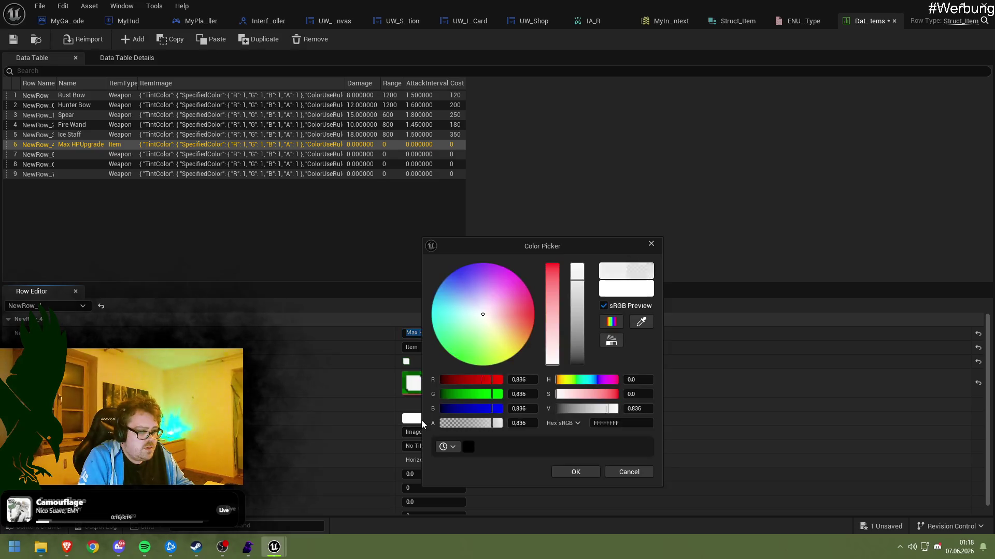
pyautogui.click(468, 447)
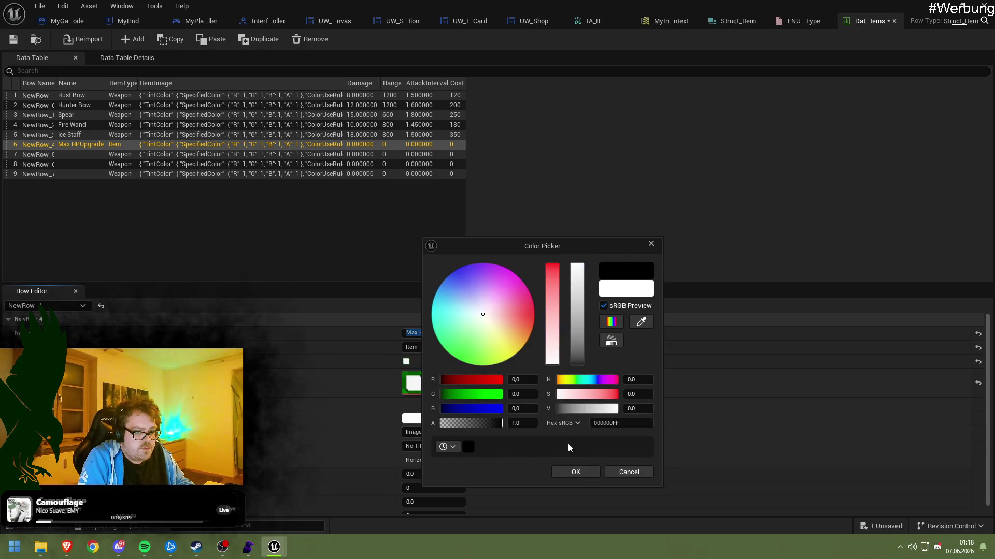
pyautogui.click(577, 472)
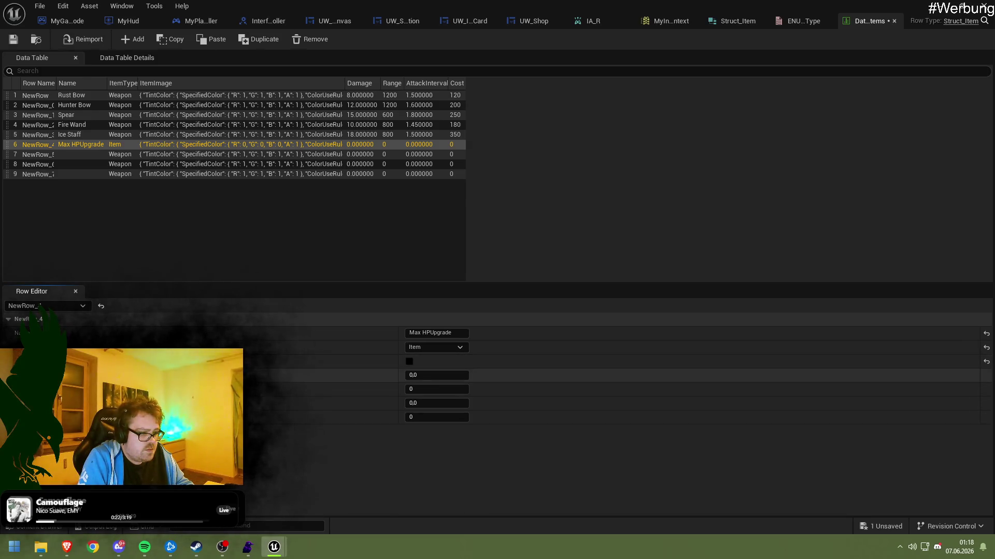
pyautogui.click(476, 395)
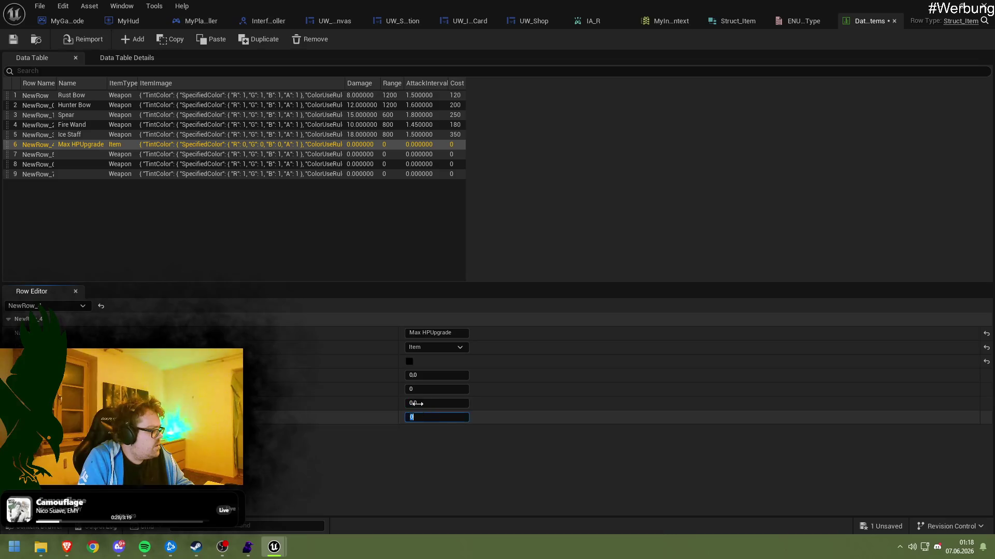
pyautogui.click(418, 391)
pyautogui.press('Return')
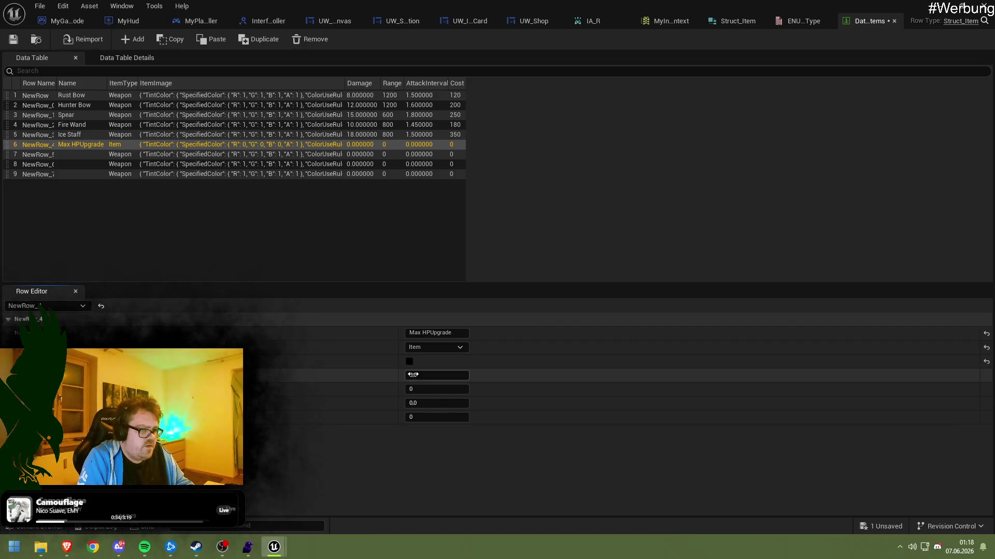
pyautogui.click(416, 390)
pyautogui.moveTo(419, 403); pyautogui.dragTo(416, 403)
pyautogui.click(411, 375)
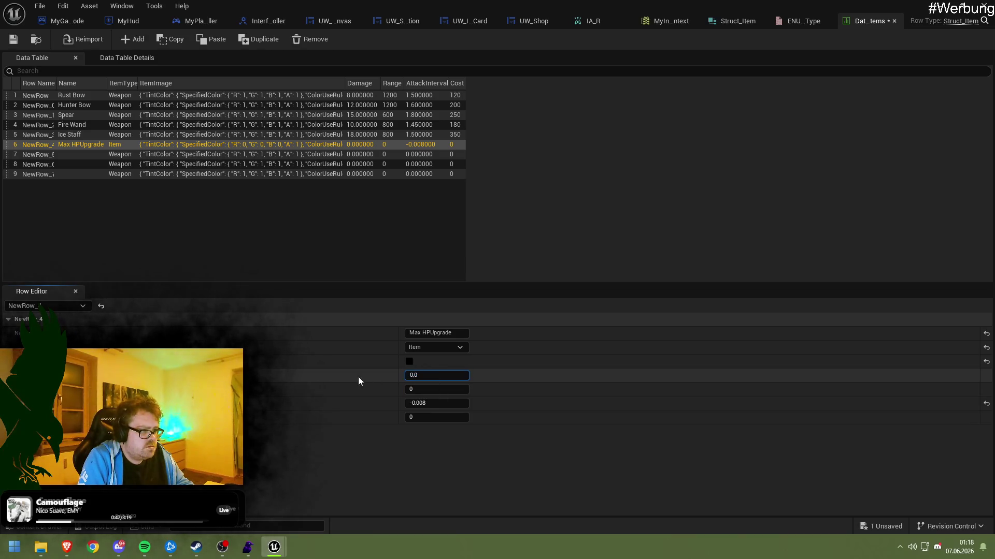
pyautogui.click(103, 164)
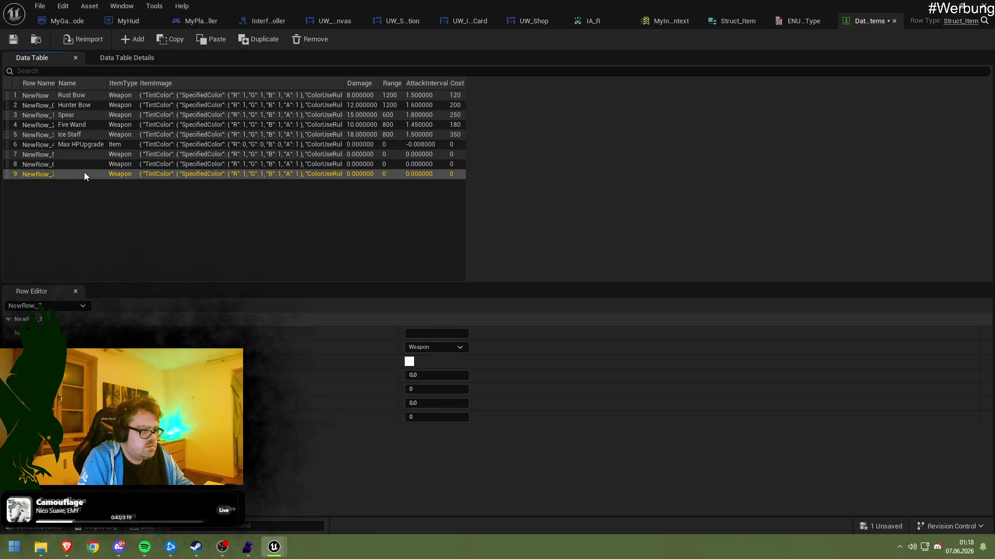
pyautogui.click(89, 144)
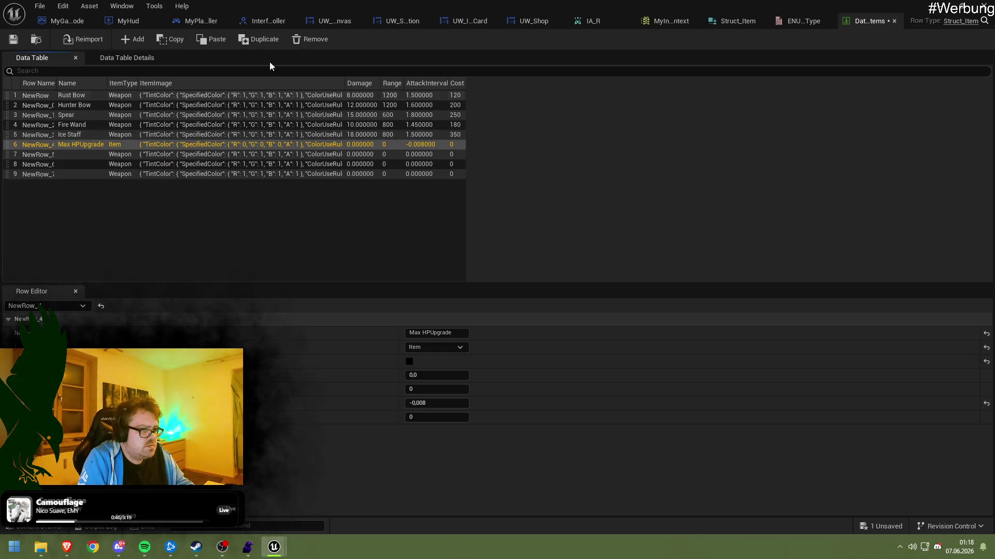
pyautogui.doubleClick(310, 38)
pyautogui.doubleClick(309, 38)
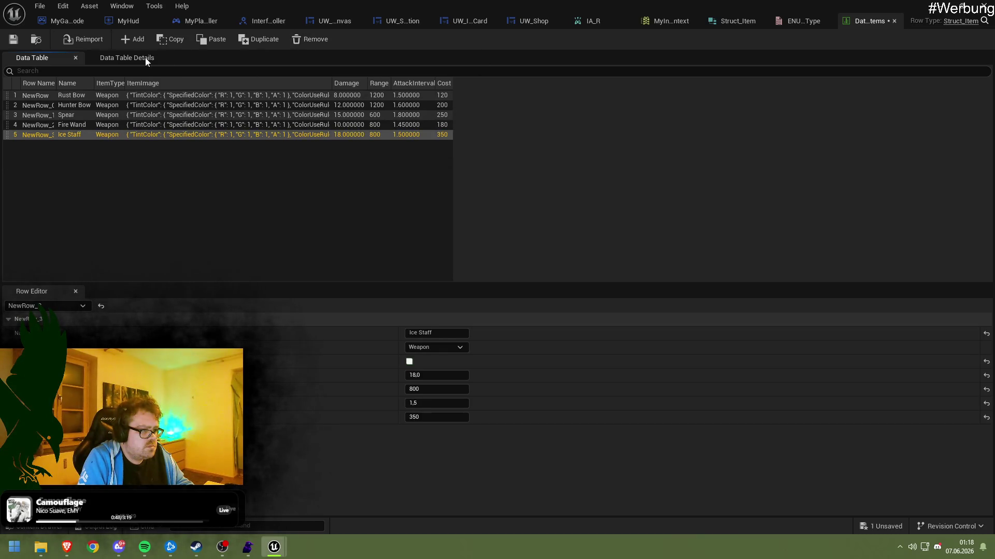
pyautogui.click(35, 42)
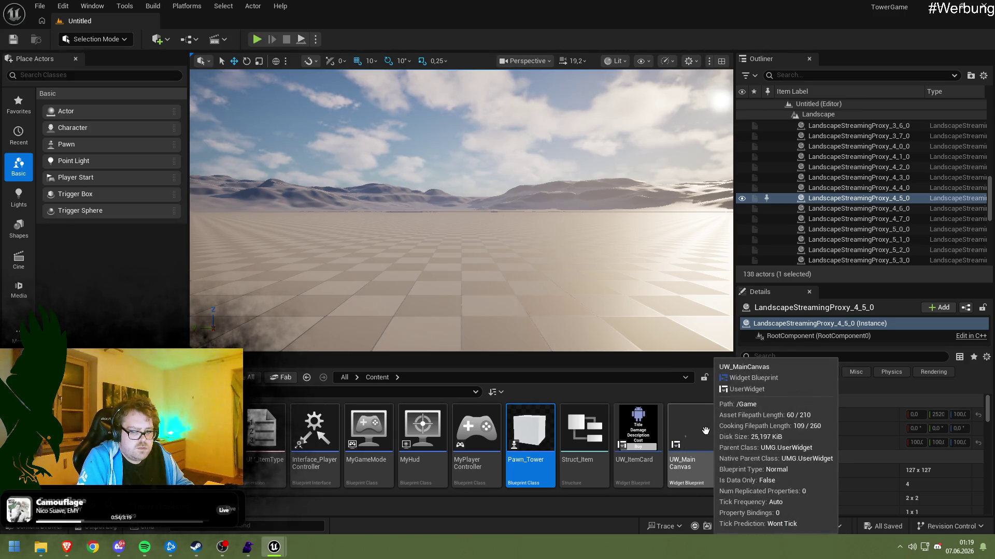
# Rename the Struct_Item asset to Struct_Weapon
pyautogui.click(597, 430)
pyautogui.press('F2')
pyautogui.write('Struct_W')
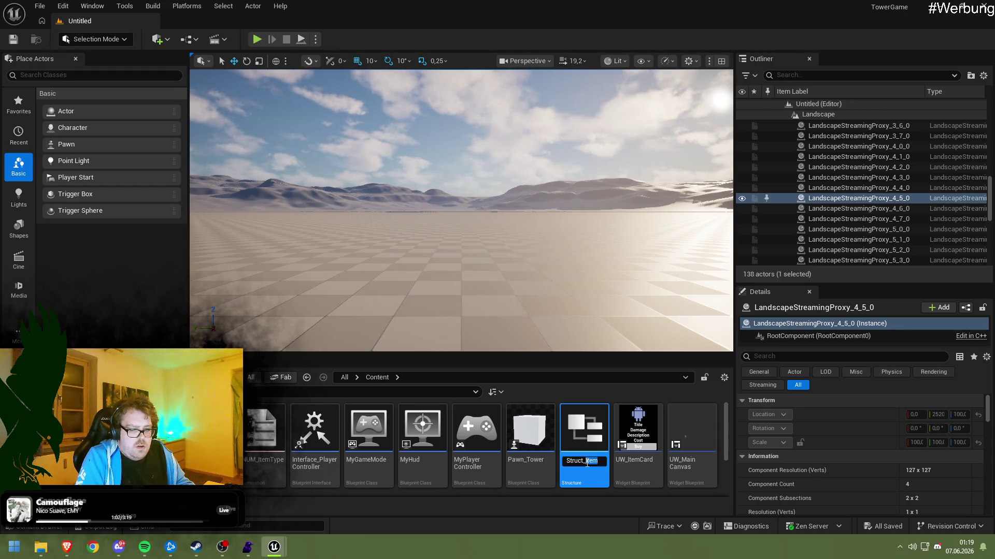
pyautogui.write('eapon')
pyautogui.press('Return')
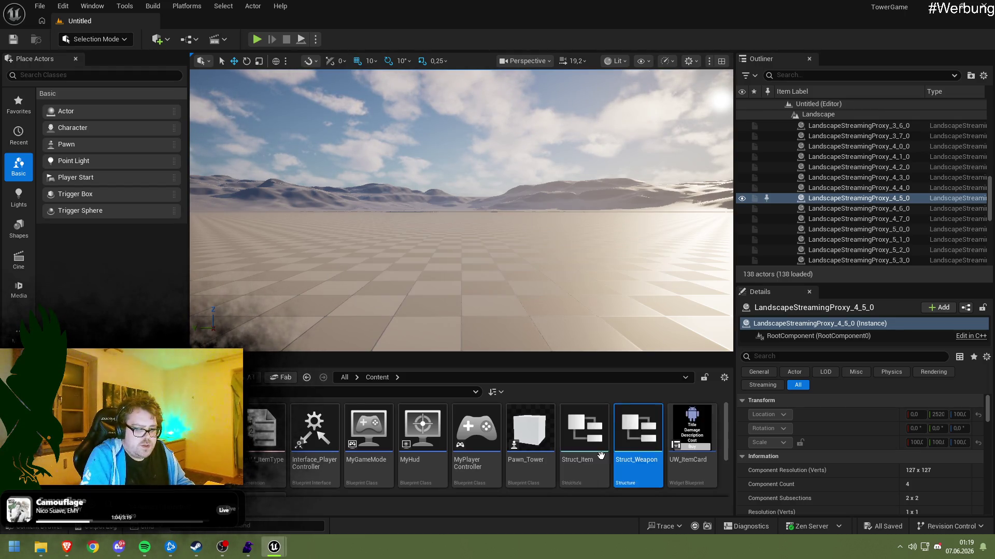
# Duplicate Struct_Weapon and name the copy Struct_Item
pyautogui.scroll(-2, 550, 435)
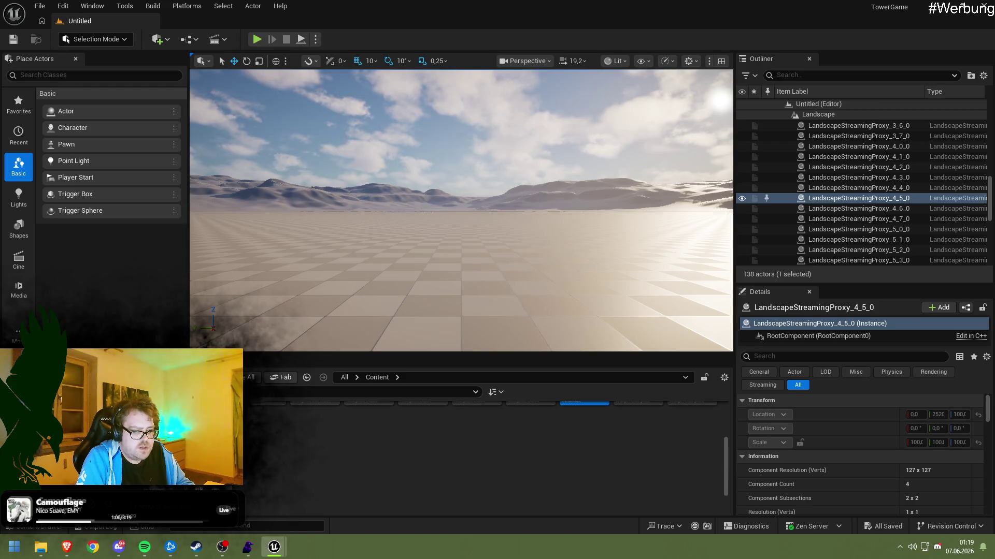
pyautogui.scroll(1, 466, 464)
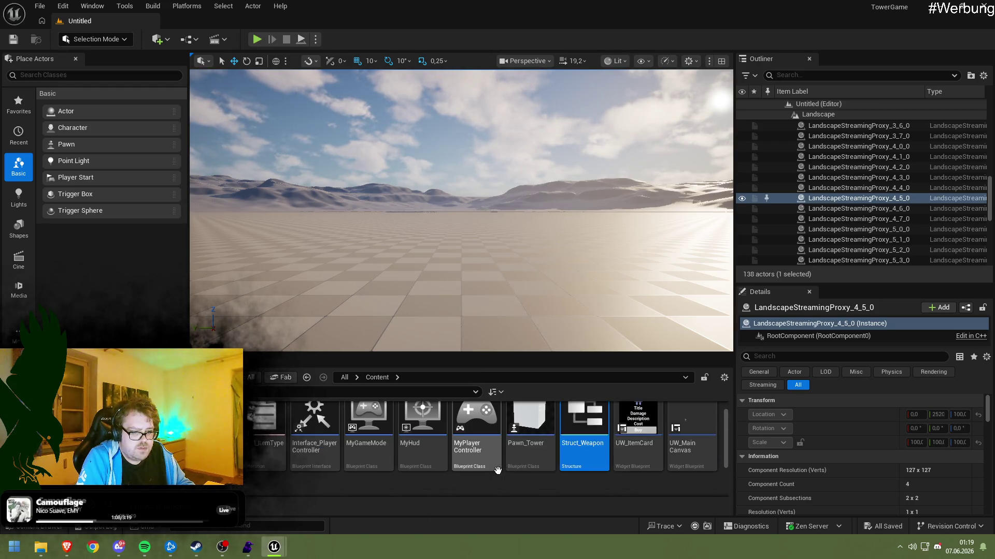
pyautogui.hotkey('ctrl', 'c')
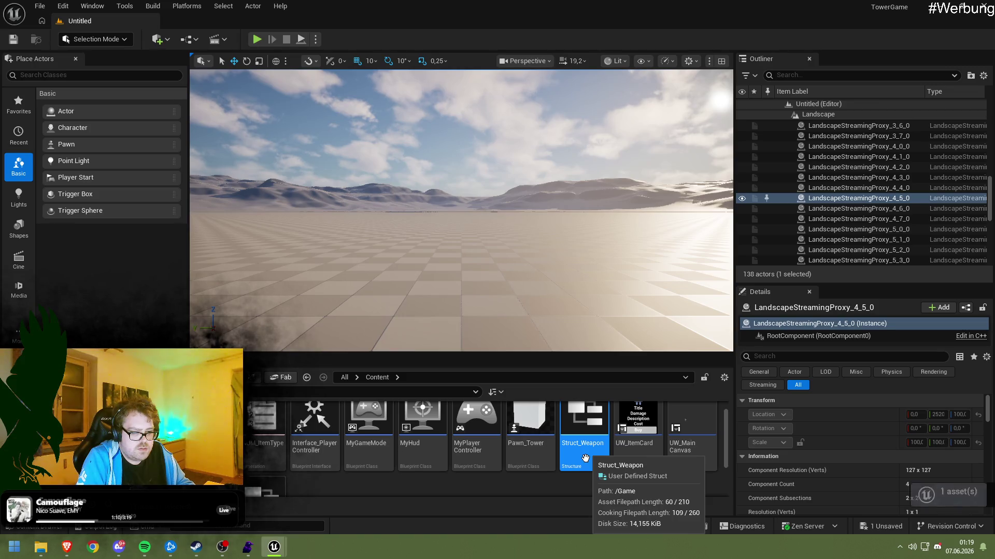
pyautogui.scroll(-1, 447, 476)
pyautogui.hotkey('ctrl', 'v')
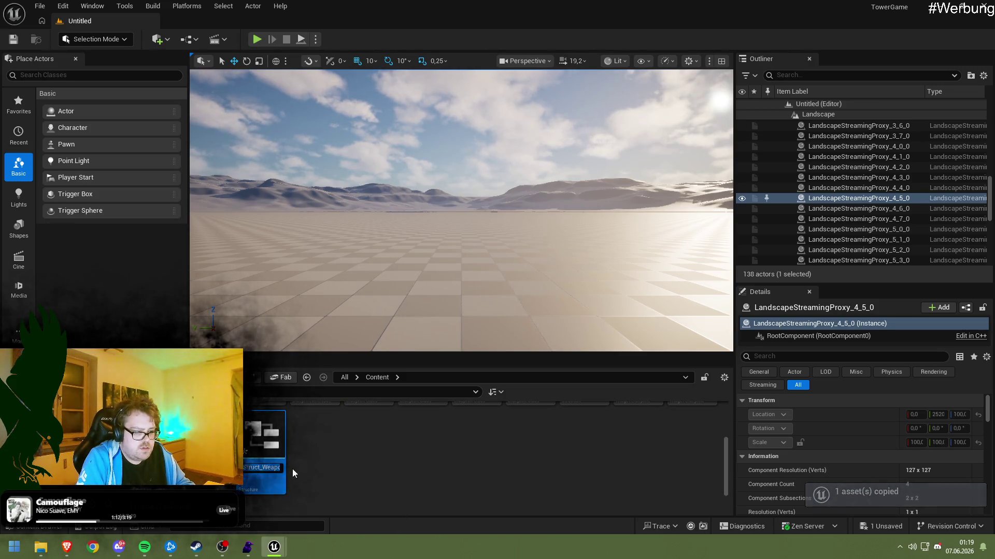
pyautogui.write('Struct_Item')
pyautogui.press('Return')
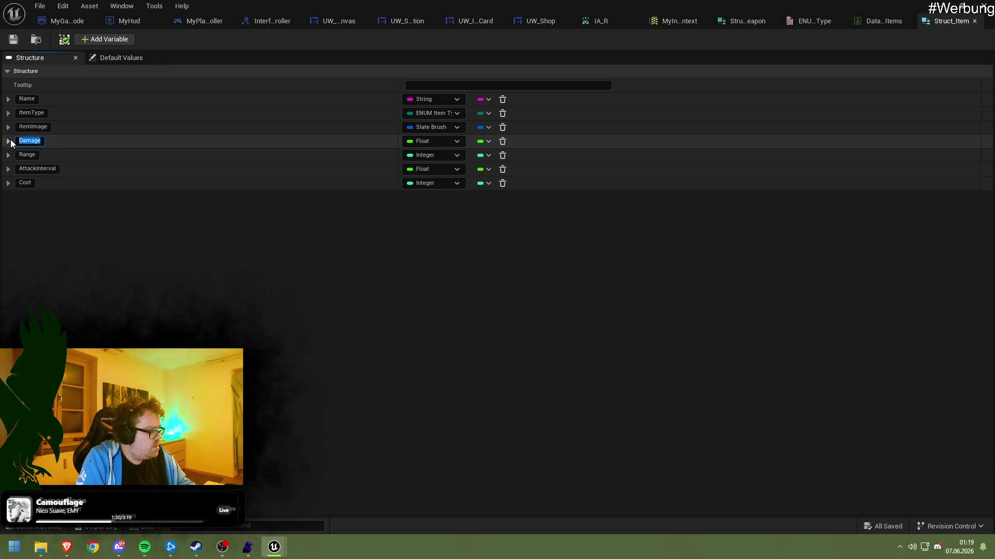
# Finish editing the Damage member, save Struct_Item with Save Now, and return to the level editor
pyautogui.click(116, 153)
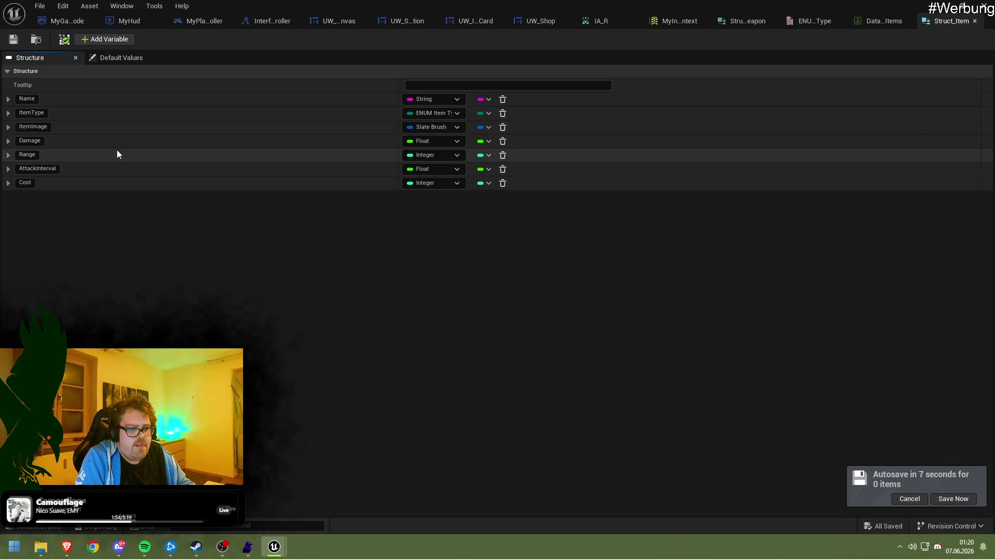
pyautogui.rightClick(117, 152)
pyautogui.click(831, 468)
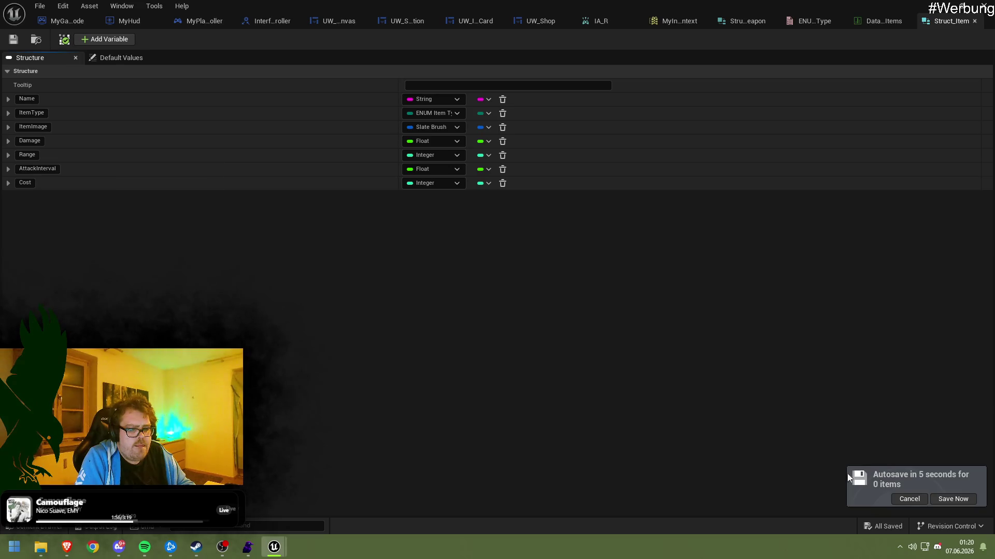
pyautogui.click(940, 500)
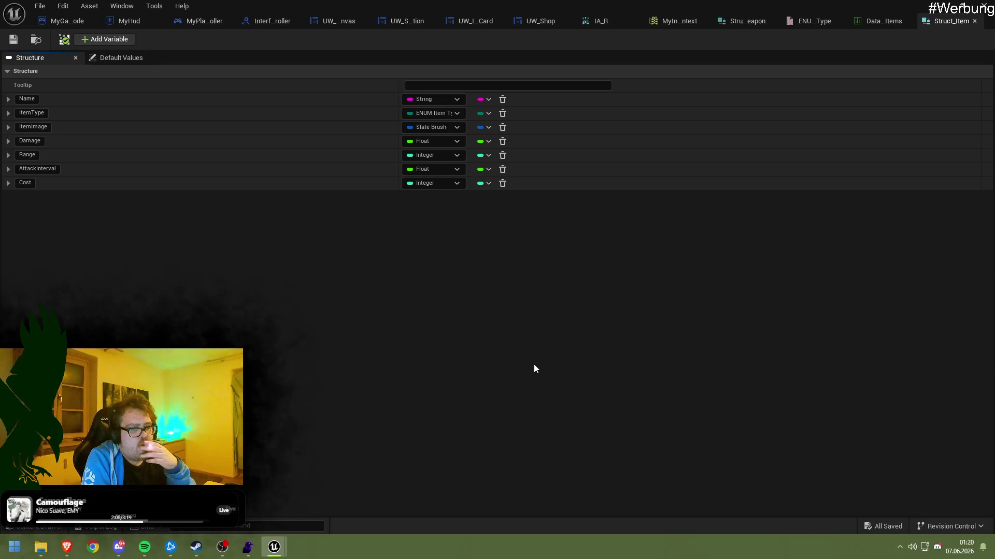
pyautogui.click(940, 10)
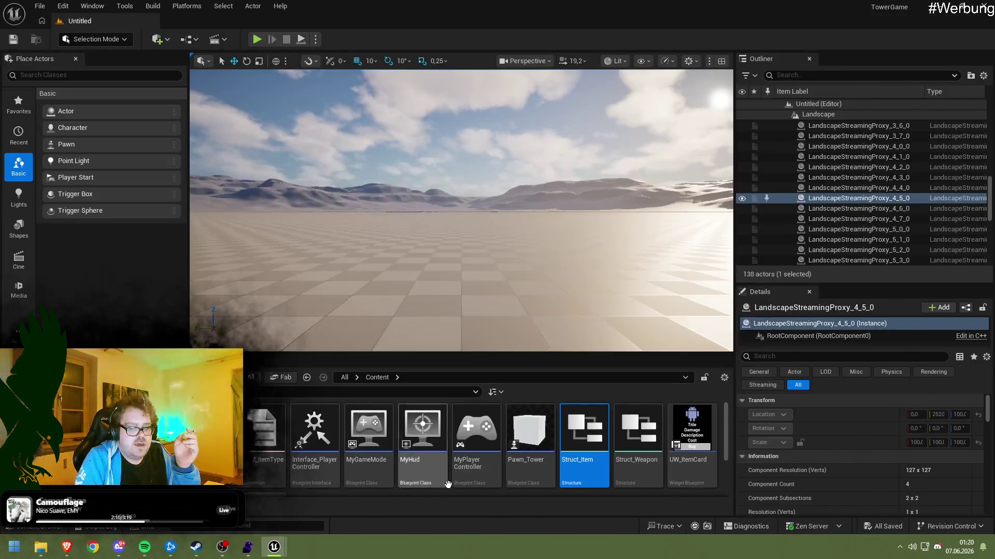
# Create a Blueprint Enumeration in the Content Browser named ENUM_Stats and open it
pyautogui.rightClick(366, 447)
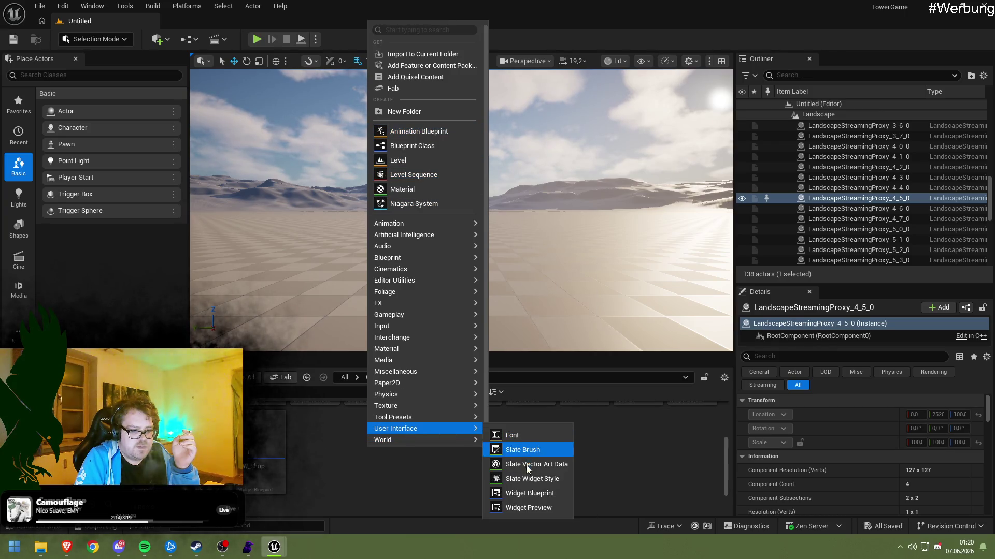
pyautogui.moveTo(414, 439)
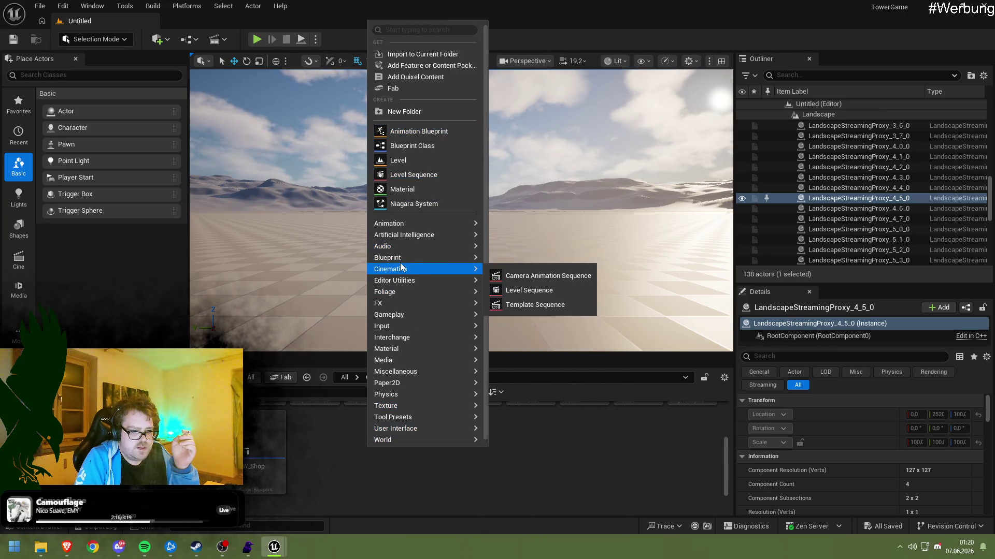
pyautogui.moveTo(424, 257)
pyautogui.click(524, 322)
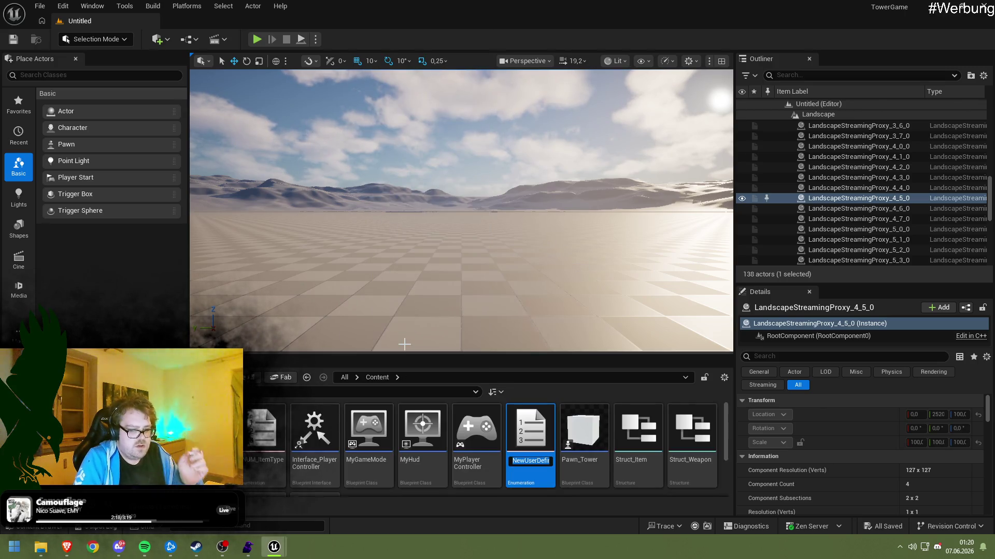
pyautogui.write('ENUM_B')
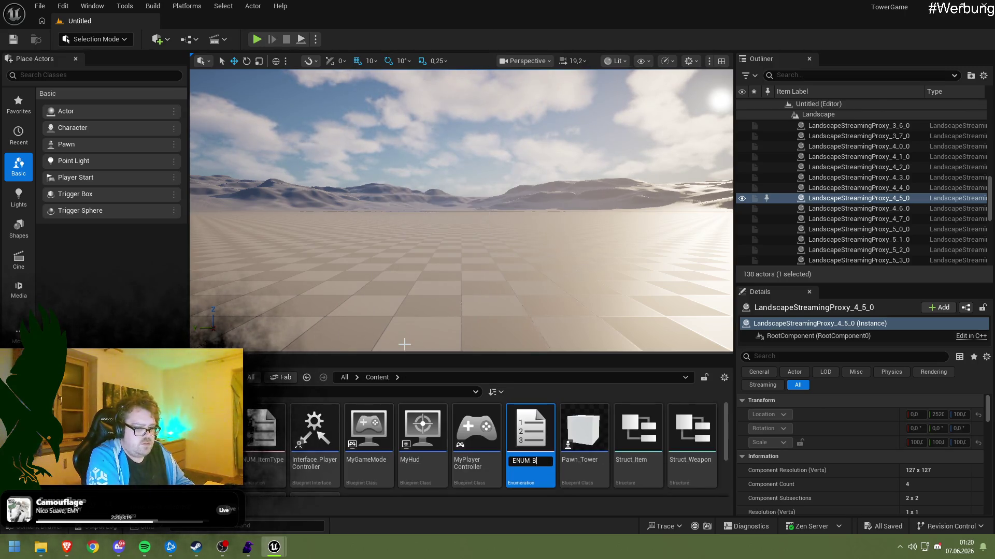
pyautogui.press('BackSpace')
pyautogui.write('St')
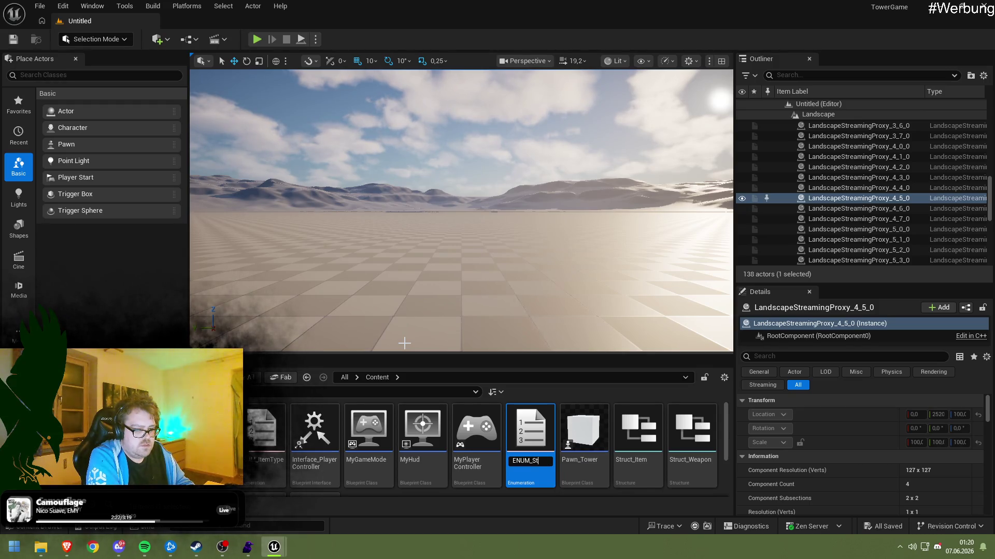
pyautogui.write('ats')
pyautogui.press('Return')
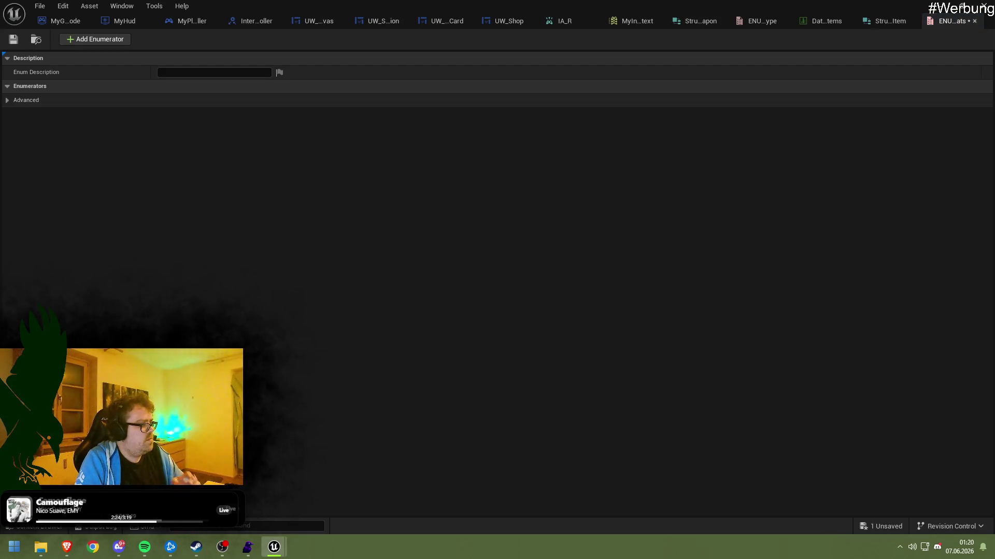
# Add enumerators to ENUM_Stats and name the first two MaxHP and MaxShield
pyautogui.click(75, 40)
pyautogui.click(217, 103)
pyautogui.write('MaxHP')
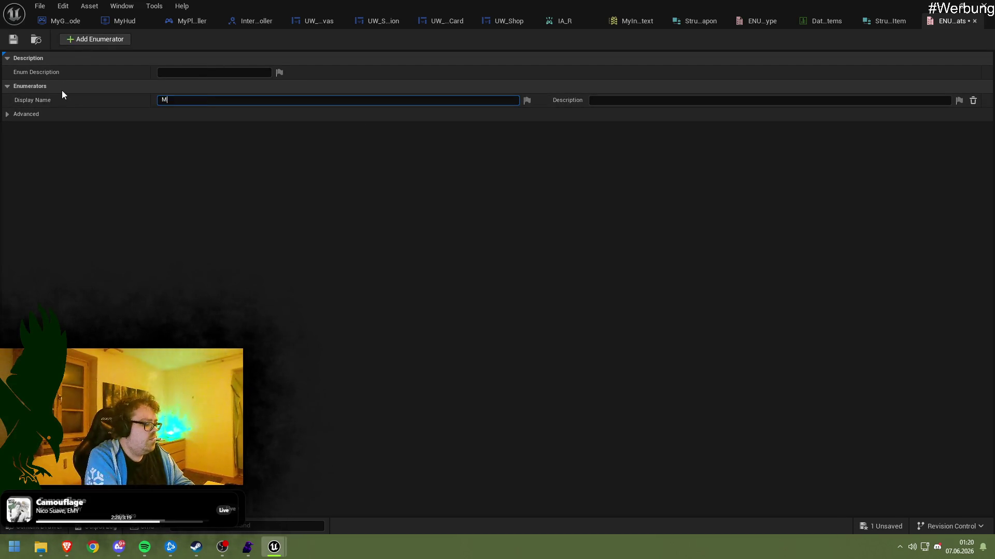
pyautogui.press('Return')
pyautogui.click(76, 41)
pyautogui.click(76, 42)
pyautogui.click(75, 42)
pyautogui.click(75, 43)
pyautogui.click(76, 41)
pyautogui.click(75, 42)
pyautogui.click(76, 41)
pyautogui.click(76, 42)
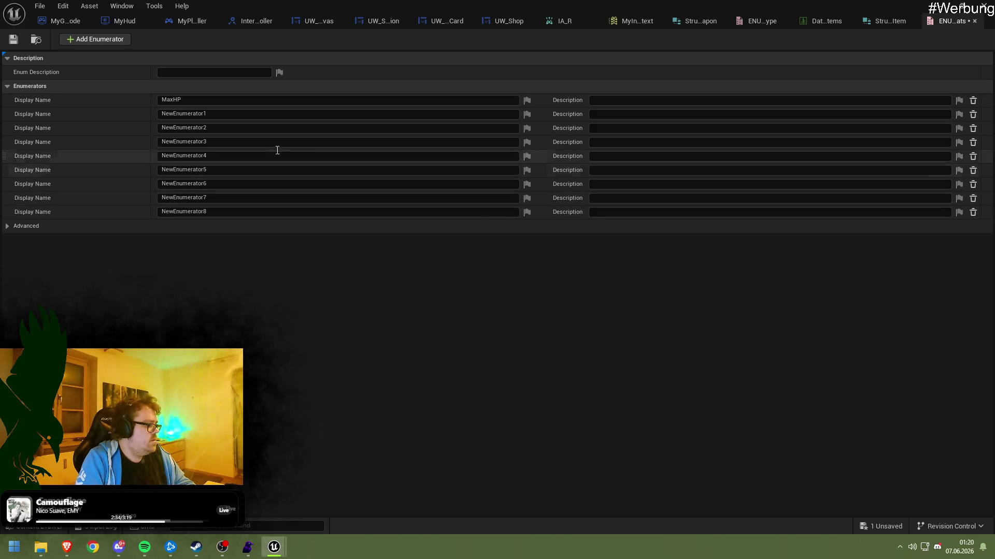
pyautogui.click(228, 115)
pyautogui.write('MaxSH')
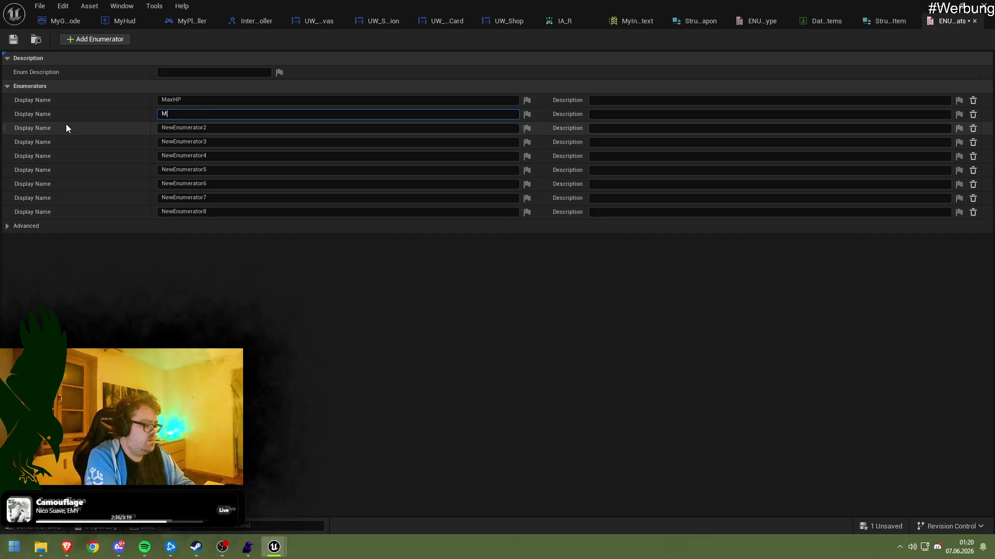
pyautogui.write('ield')
pyautogui.press('Return')
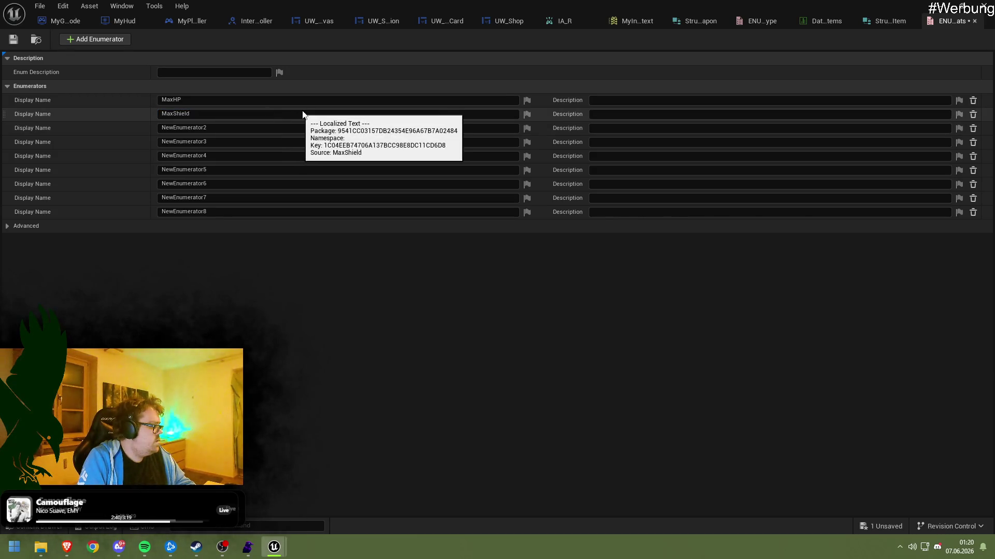
# Name the third and fourth enumerators HpReg and ShieldReg
pyautogui.click(172, 130)
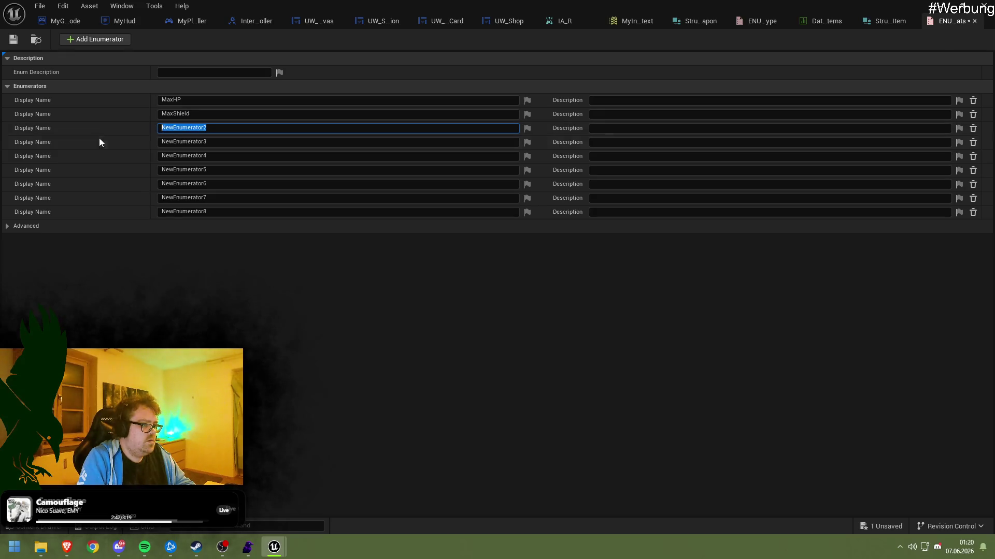
pyautogui.write('ShieldReg')
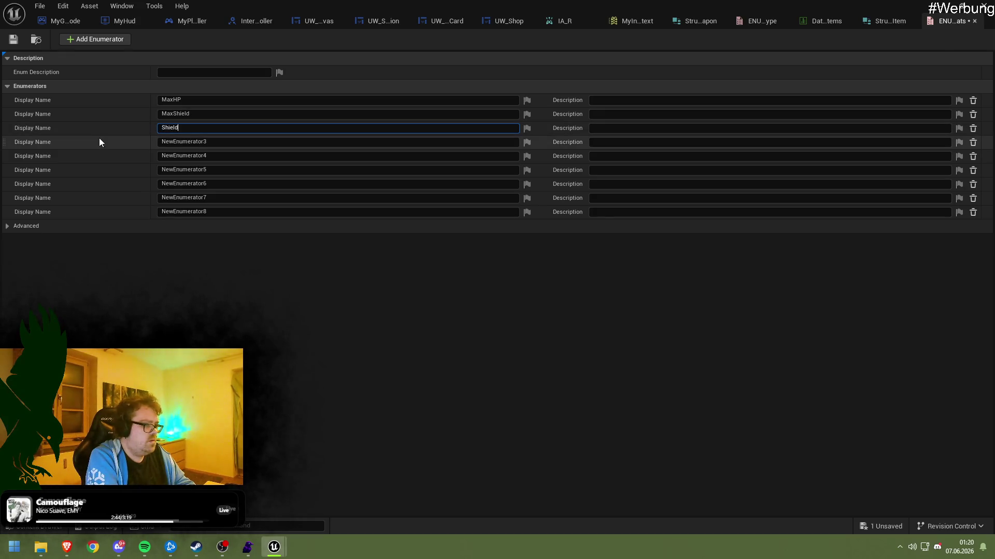
pyautogui.press('Return')
pyautogui.click(167, 141)
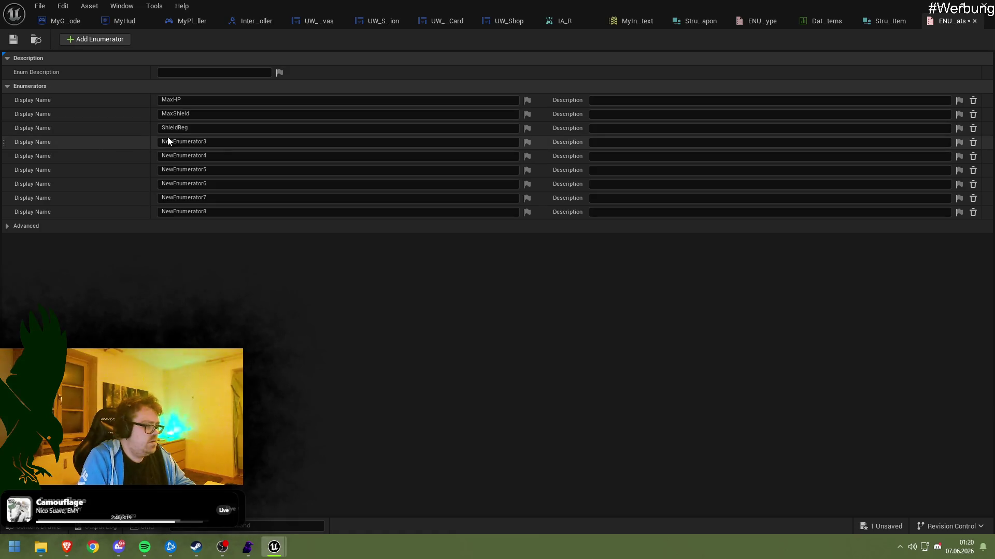
pyautogui.hotkey('ctrl', 'v')
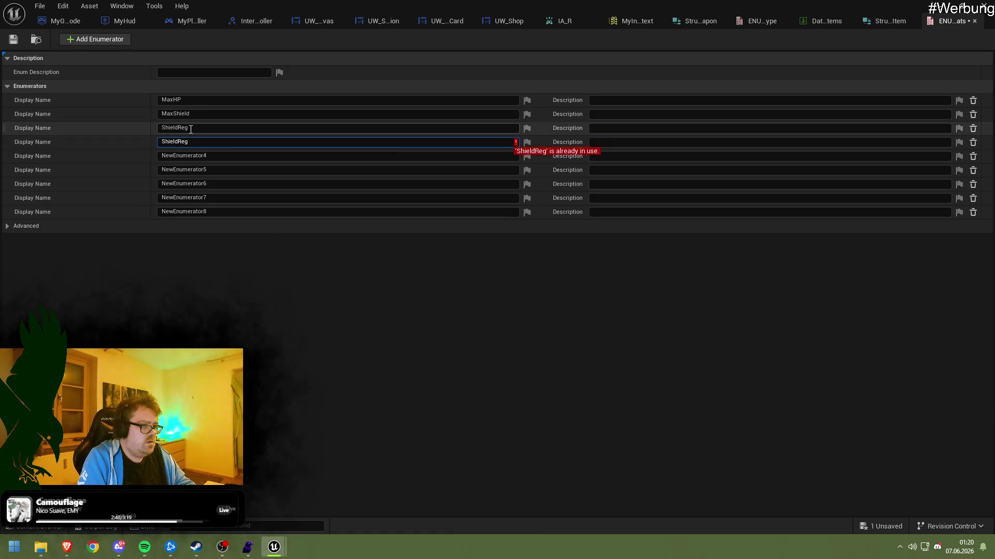
pyautogui.doubleClick(169, 127)
pyautogui.write('Hp')
pyautogui.press('Return')
pyautogui.click(203, 143)
pyautogui.write('ShieldReg')
# Name the fifth and sixth enumerators Range and AttackIntervalBonus, extending the Range name
pyautogui.click(207, 154)
pyautogui.doubleClick(213, 155)
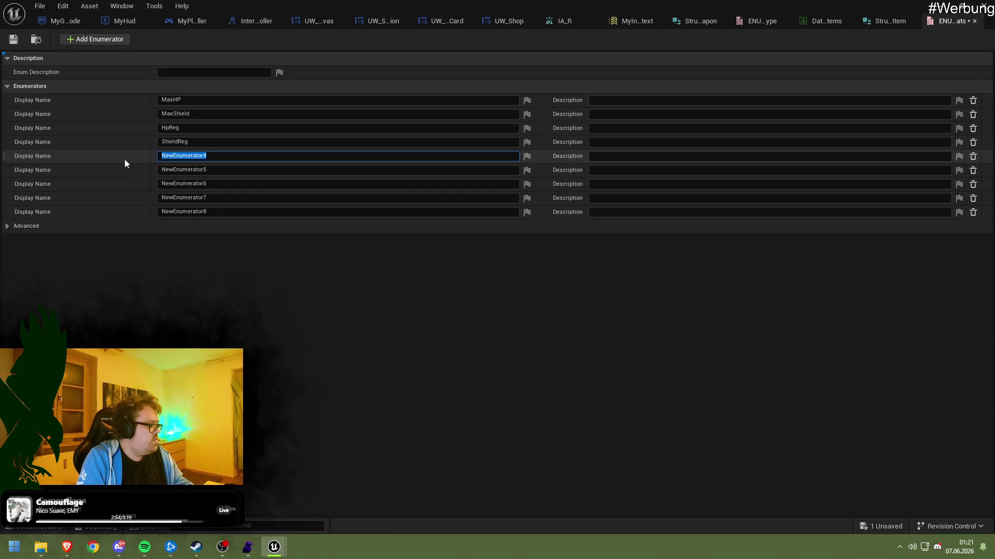
pyautogui.write('Range')
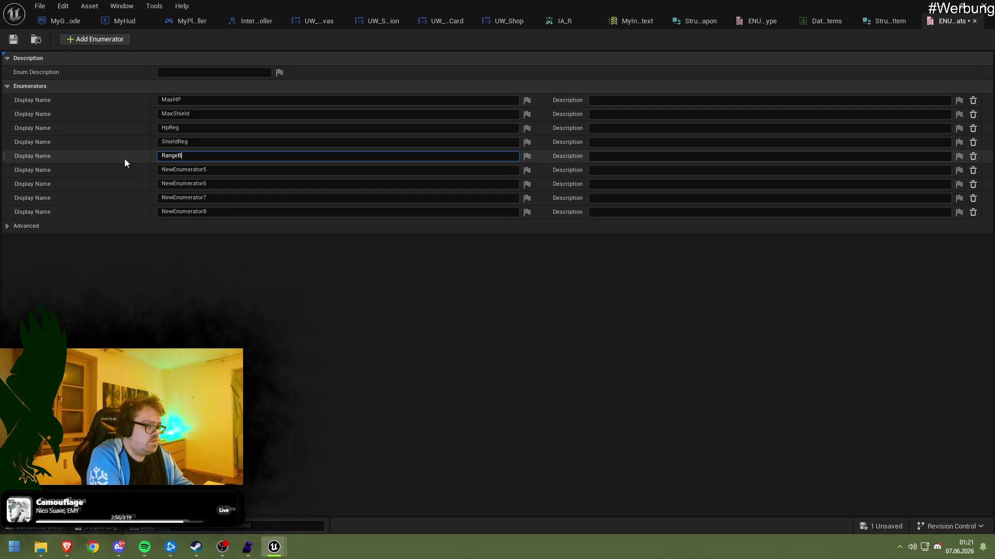
pyautogui.press('Return')
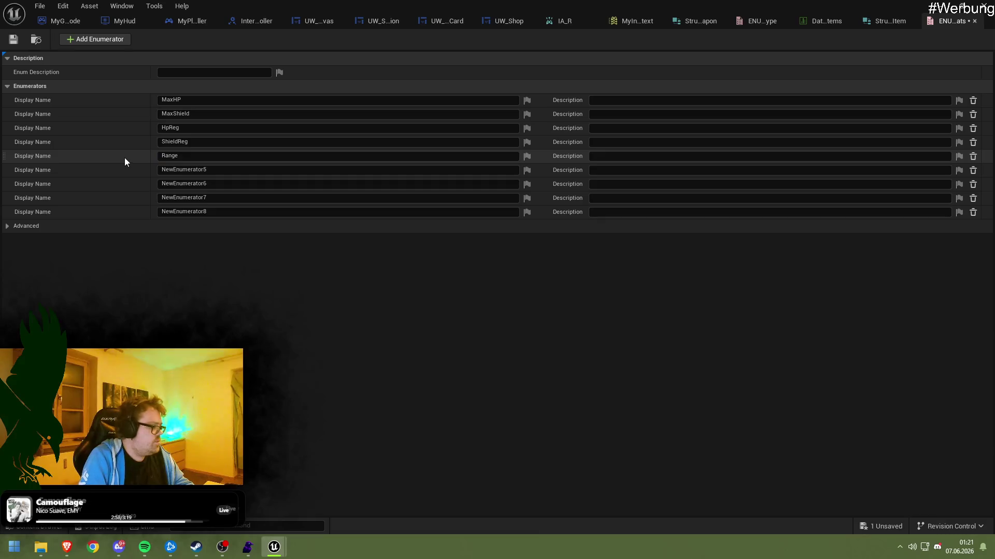
pyautogui.doubleClick(218, 170)
pyautogui.write('AttackInterval')
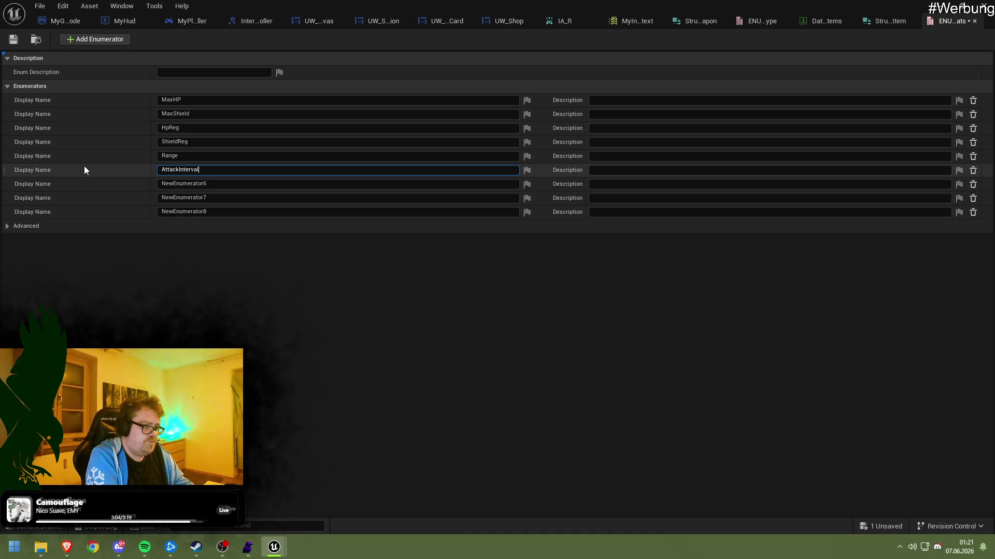
pyautogui.press('Return')
pyautogui.click(193, 155)
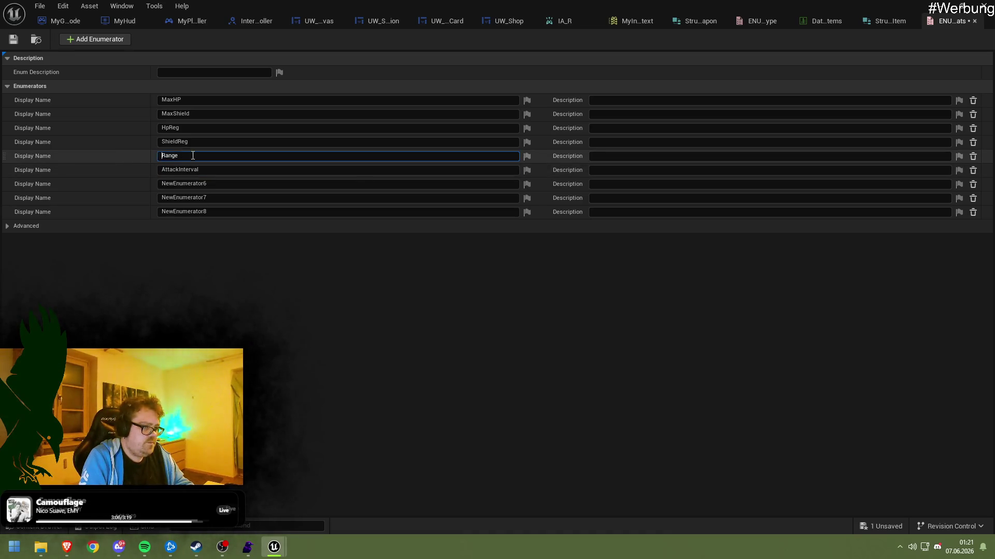
pyautogui.write('Bonus')
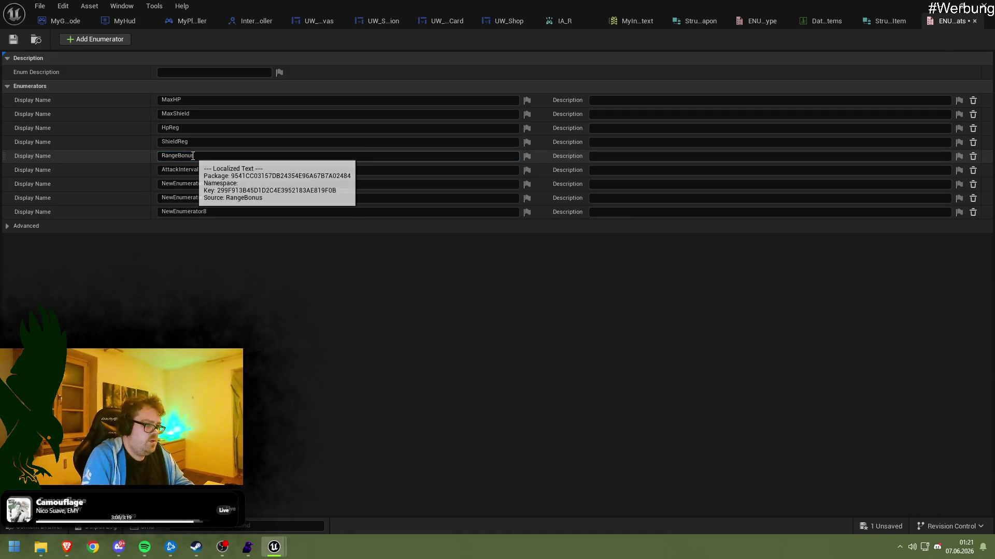
pyautogui.click(216, 171)
pyautogui.write('Bonus')
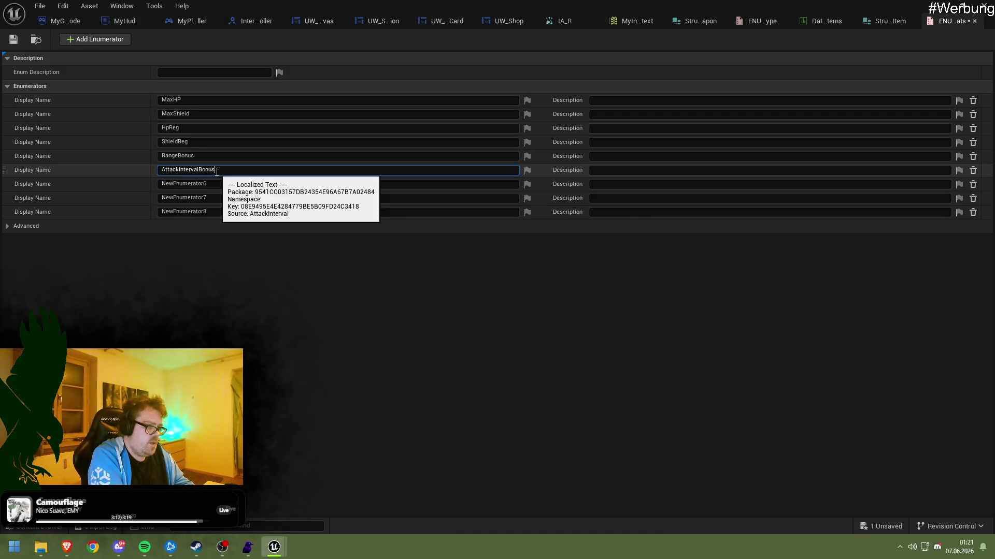
# Name the last three enumerators DamageBonus, CritChanceBonus and BountyBonus, then save ENUM_Stats
pyautogui.click(218, 186)
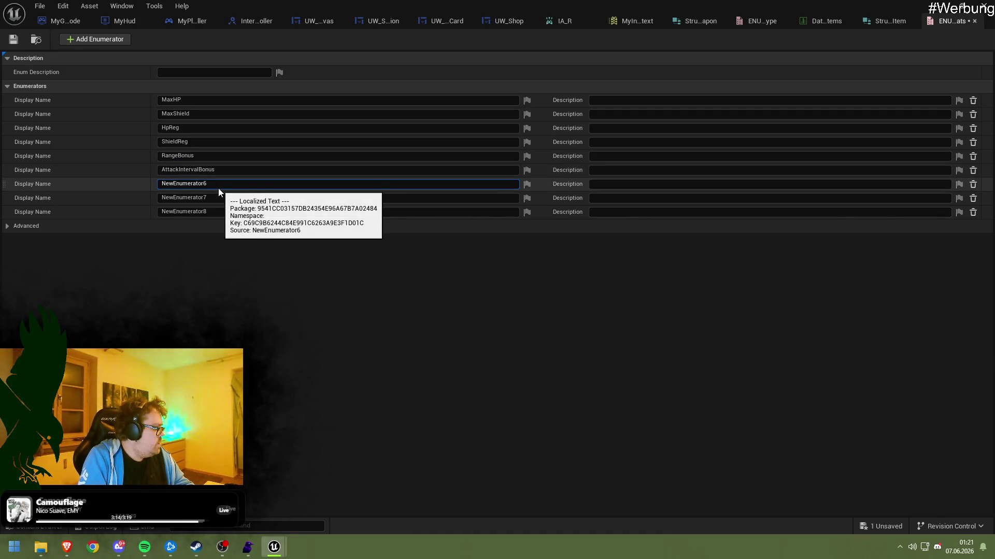
pyautogui.moveTo(211, 184); pyautogui.dragTo(169, 182)
pyautogui.write('DamageBonus')
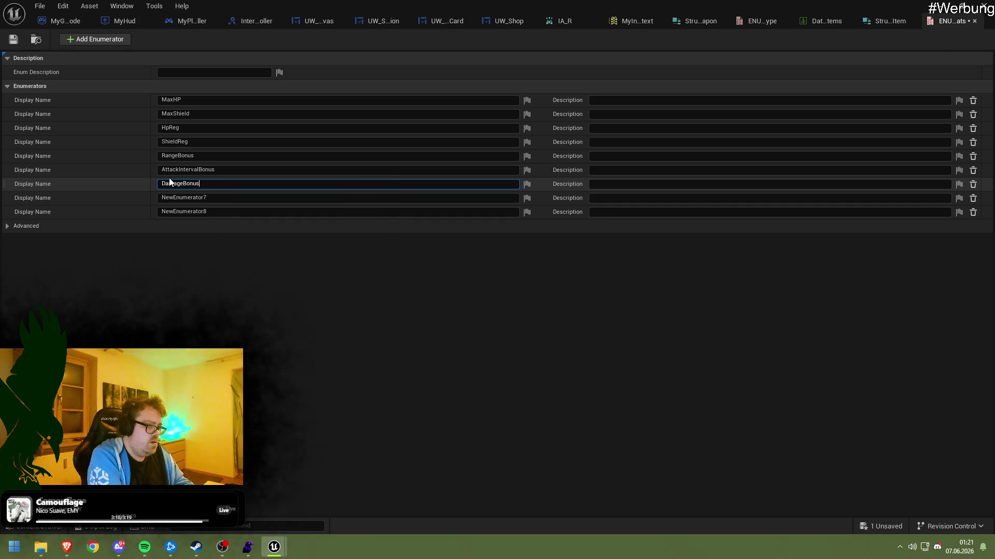
pyautogui.press('Return')
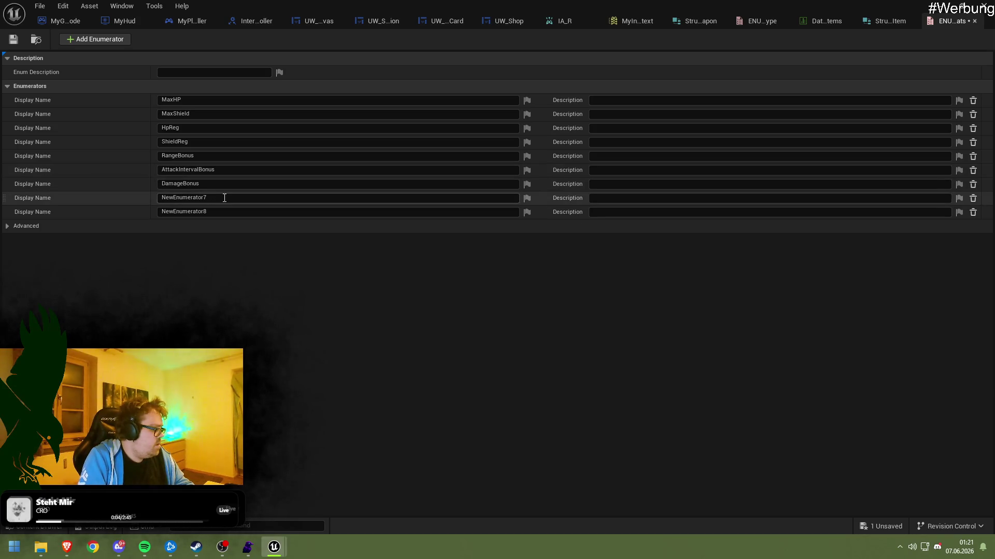
pyautogui.moveTo(219, 197); pyautogui.dragTo(101, 195)
pyautogui.write('Crit')
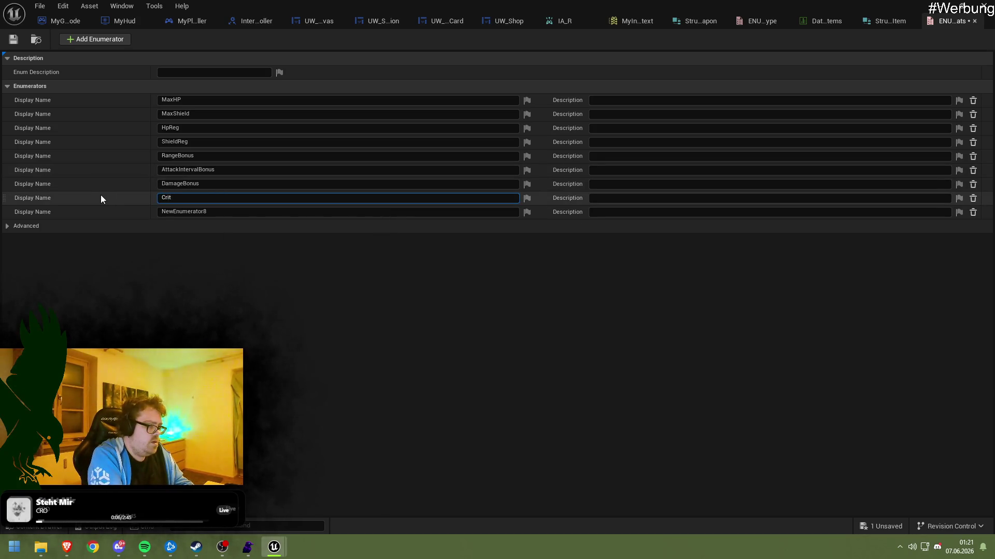
pyautogui.write('ChanceBonus')
pyautogui.press('Return')
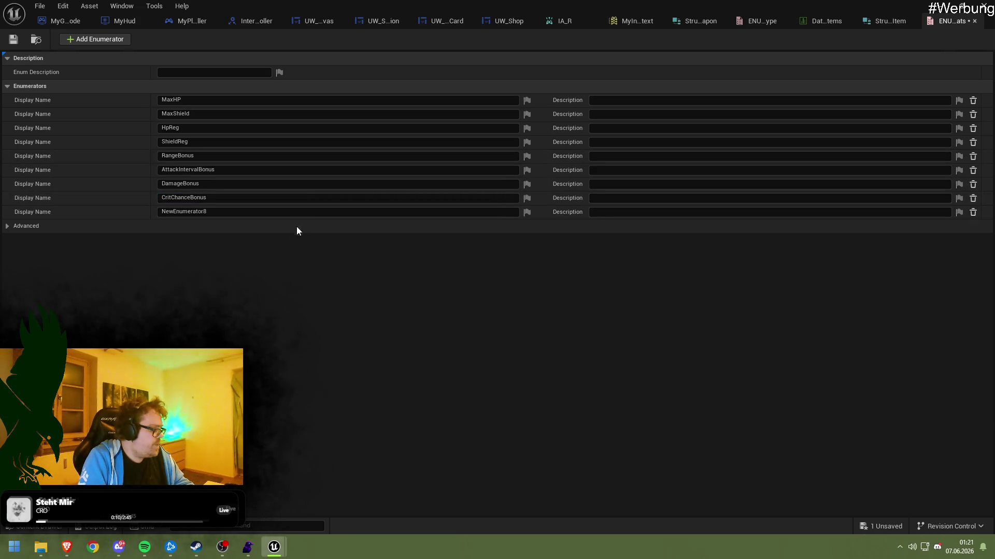
pyautogui.moveTo(218, 211); pyautogui.dragTo(35, 208)
pyautogui.write('BountyBonus')
pyautogui.press('Return')
pyautogui.click(13, 40)
pyautogui.click(939, 5)
# Maximise Pawn_Tower and edit the bonus variables' defaults, entering 1 for DamageBonus
pyautogui.moveTo(209, 98); pyautogui.dragTo(581, 116)
pyautogui.click(581, 117)
pyautogui.doubleClick(648, 110)
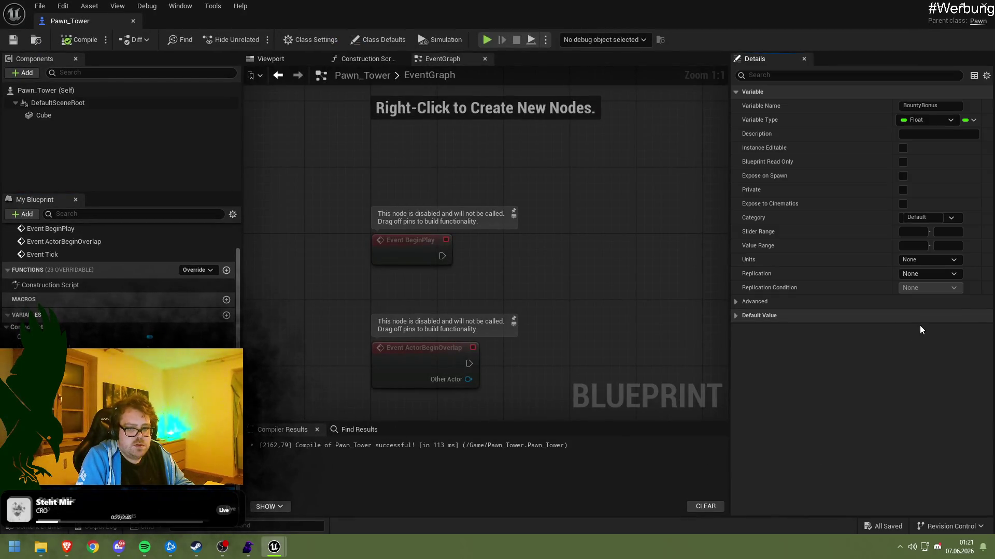
pyautogui.click(912, 329)
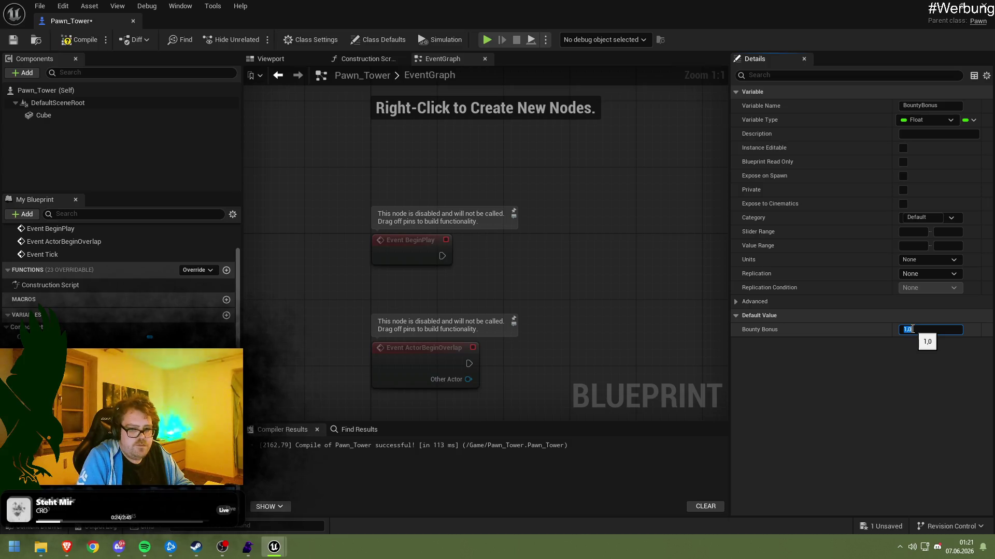
pyautogui.click(47, 362)
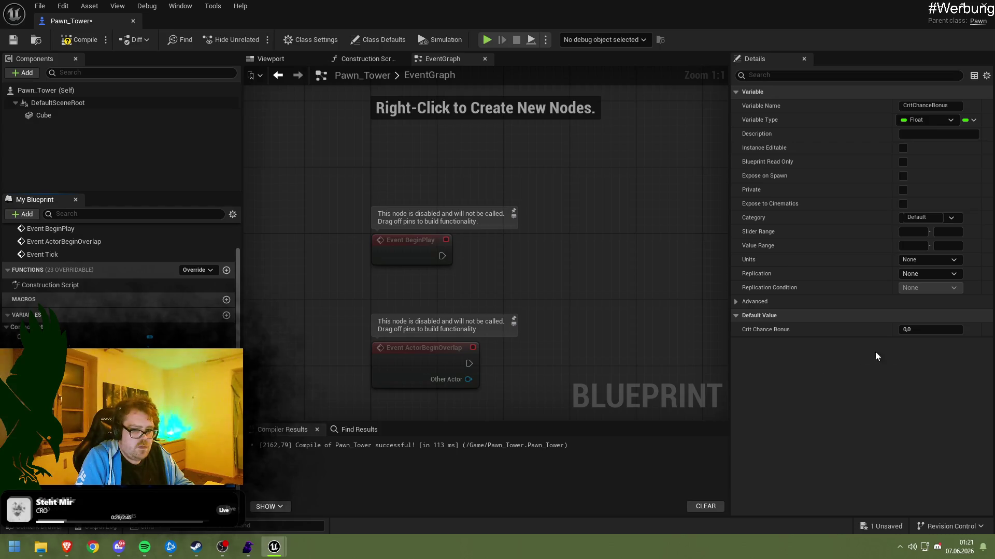
pyautogui.click(928, 331)
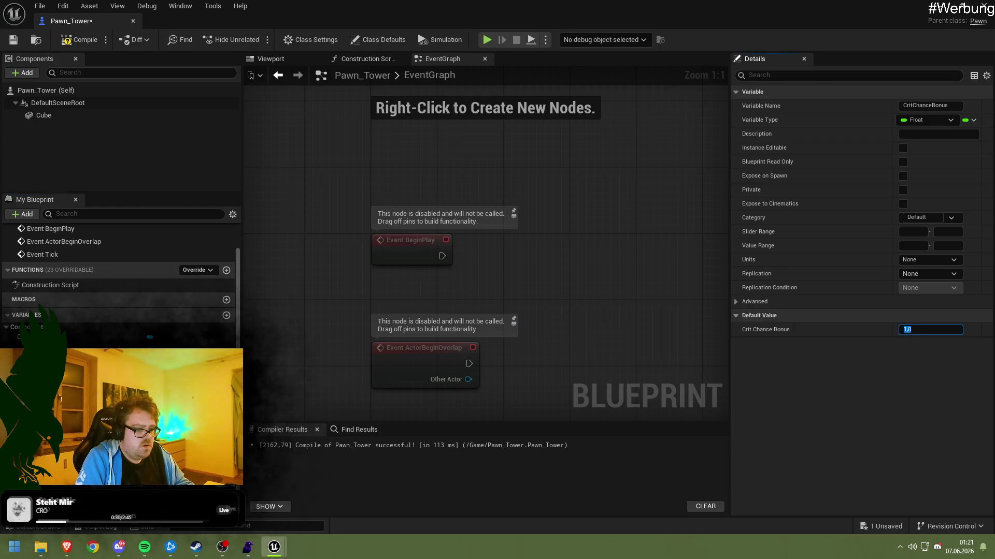
pyautogui.click(917, 330)
pyautogui.write('1')
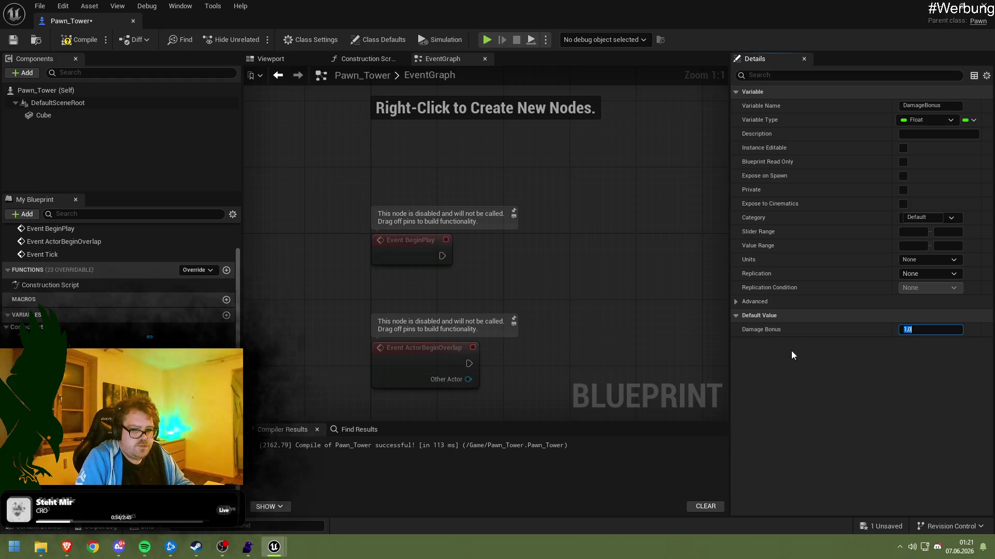
pyautogui.click(47, 363)
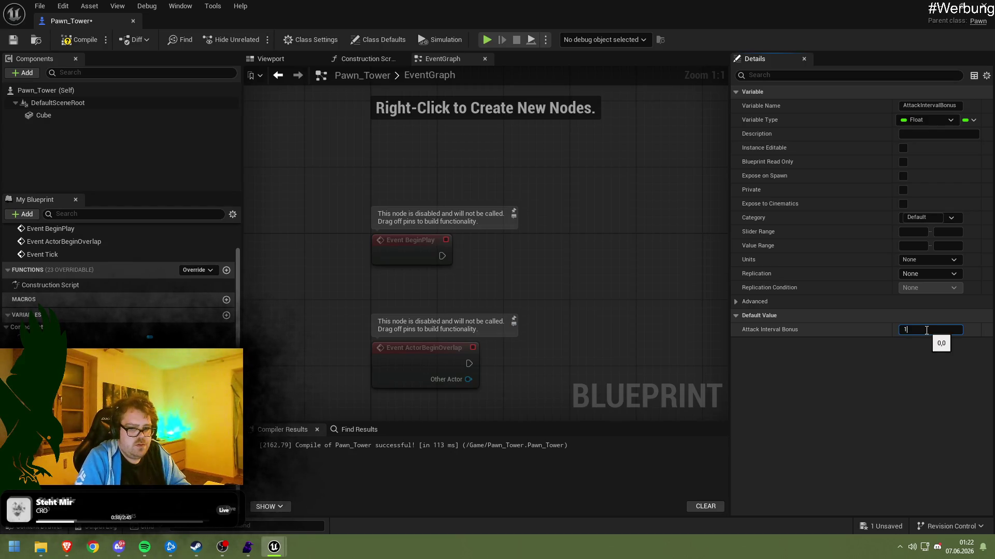
pyautogui.click(46, 376)
pyautogui.click(939, 330)
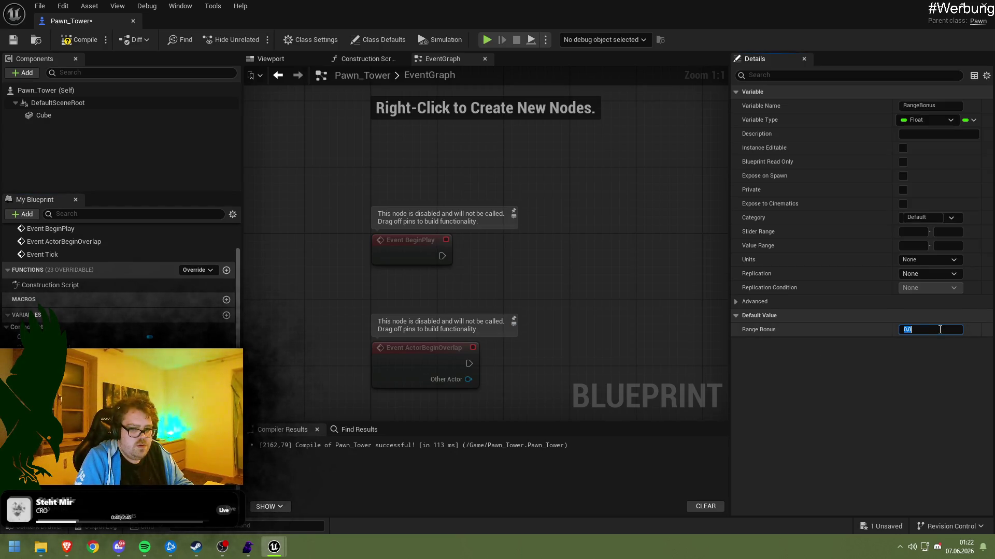
# Set the HPReg, MaxShield and CurrentShield defaults to 1.0
pyautogui.click(46, 389)
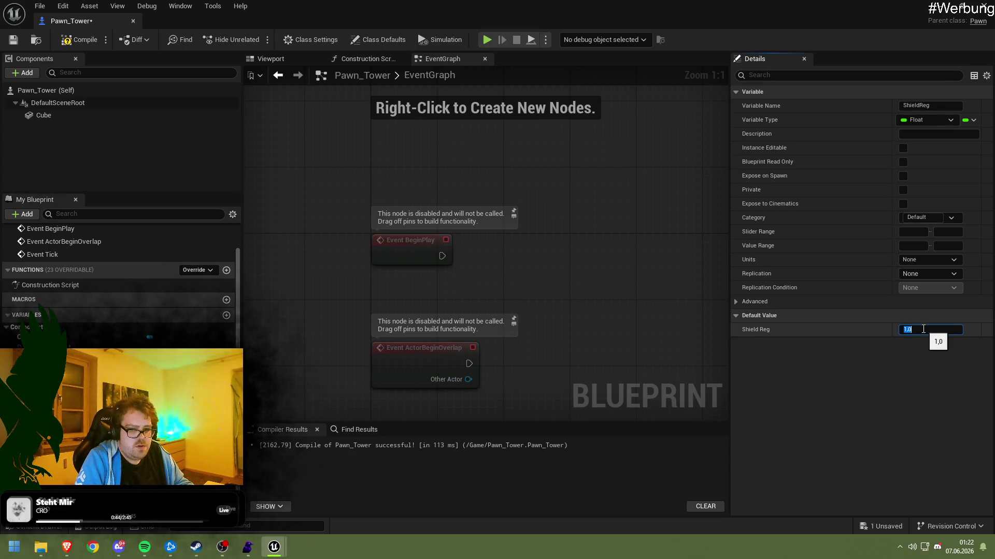
pyautogui.click(46, 375)
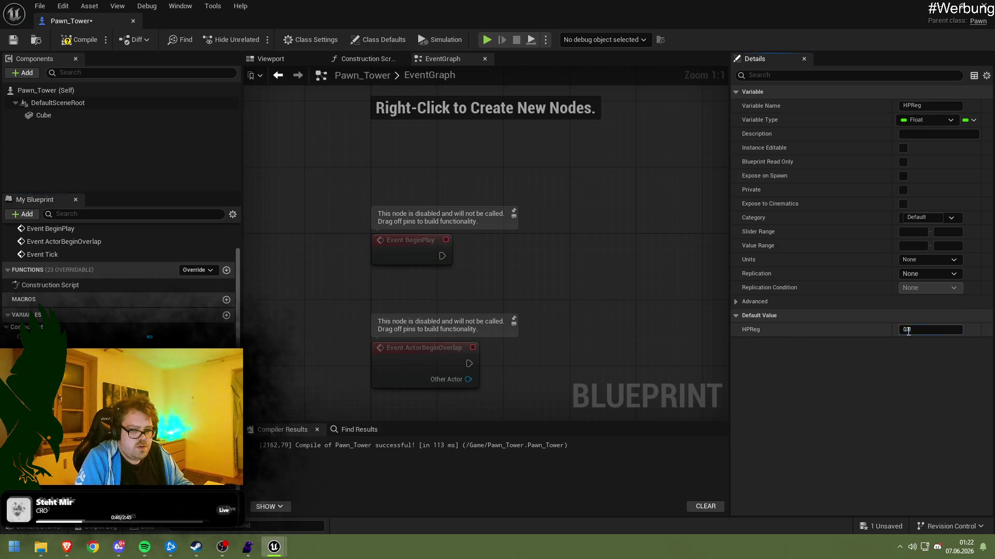
pyautogui.press('Return')
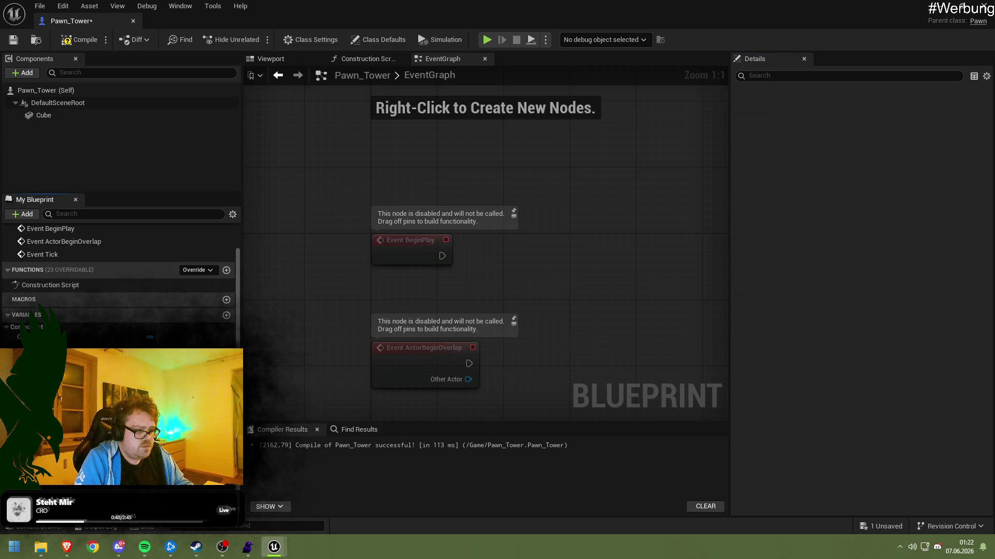
pyautogui.click(909, 332)
pyautogui.write('1')
pyautogui.press('Return')
pyautogui.click(46, 389)
pyautogui.click(926, 330)
pyautogui.write('1')
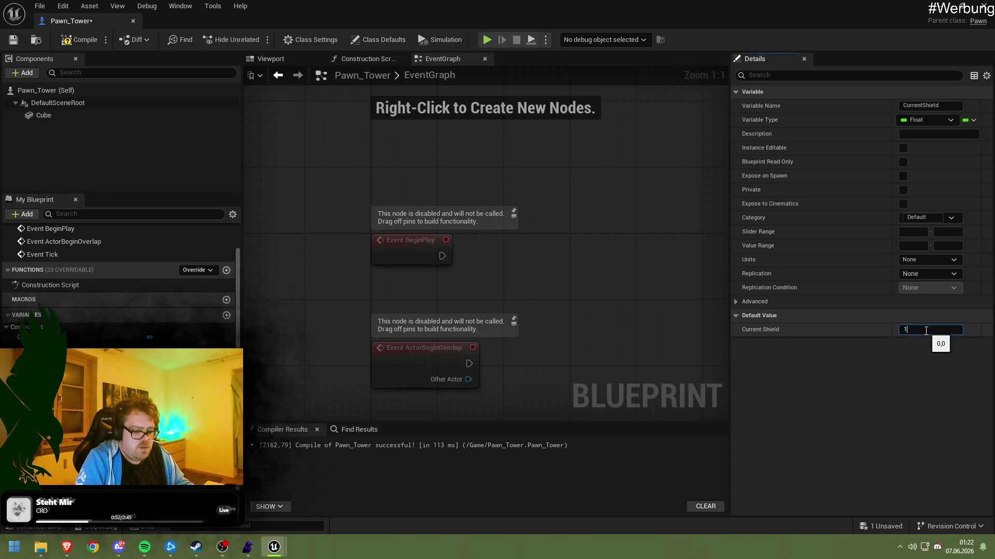
pyautogui.press('Return')
# Set MaxHP and CurrentHP defaults to 1.0, then compile and save Pawn_Tower
pyautogui.click(46, 376)
pyautogui.click(907, 331)
pyautogui.write('1')
pyautogui.press('Return')
pyautogui.click(47, 362)
pyautogui.click(921, 329)
pyautogui.write('1')
pyautogui.press('Return')
pyautogui.click(79, 40)
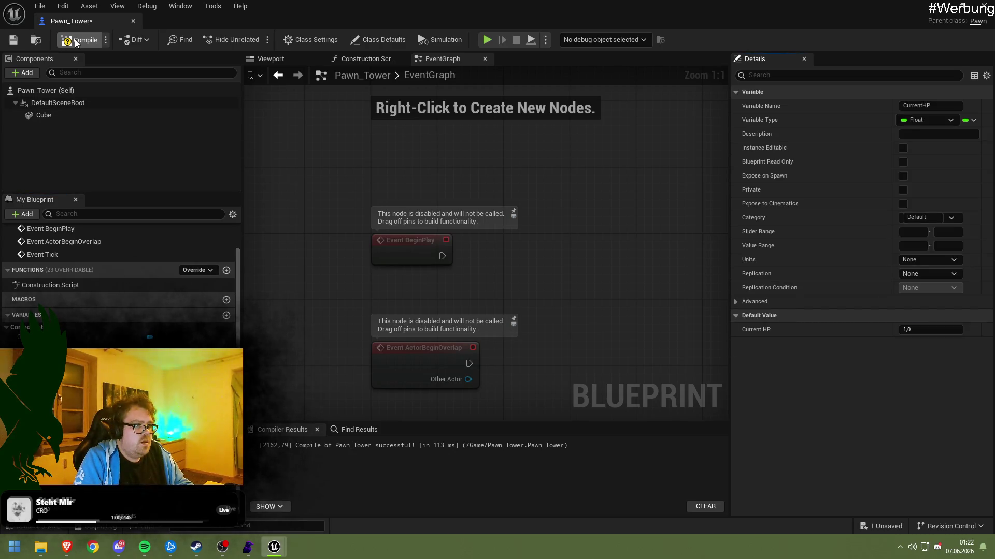
pyautogui.click(13, 40)
pyautogui.click(940, 6)
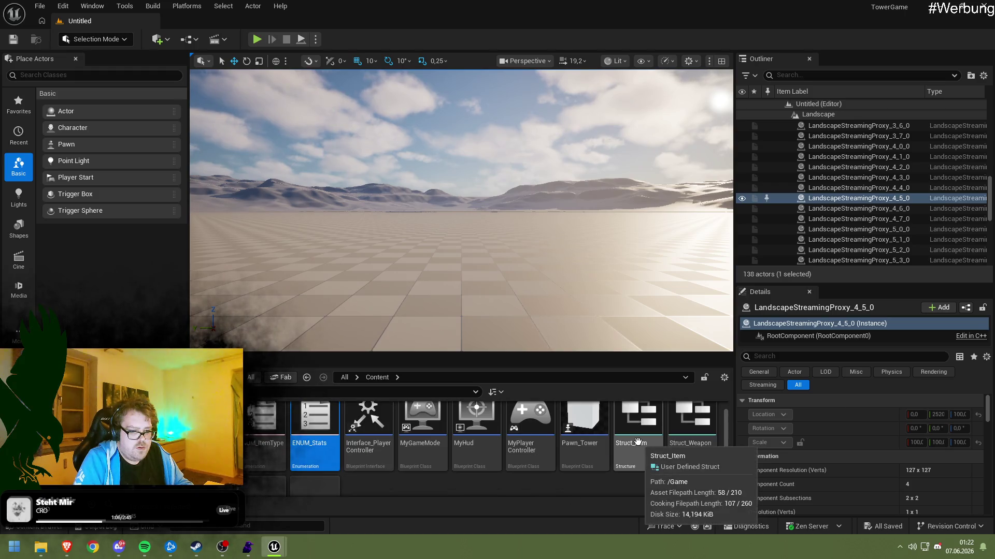
# Open Struct_Item and rename the Damage member to Bonus with type ENUM Stats
pyautogui.click(642, 439)
pyautogui.doubleClick(642, 439)
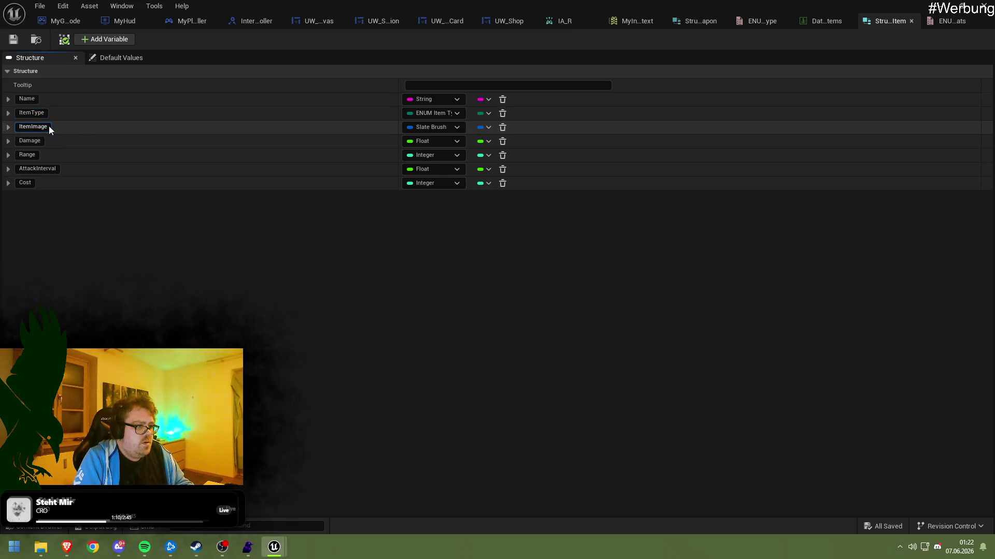
pyautogui.doubleClick(42, 141)
pyautogui.write('us')
pyautogui.press('Return')
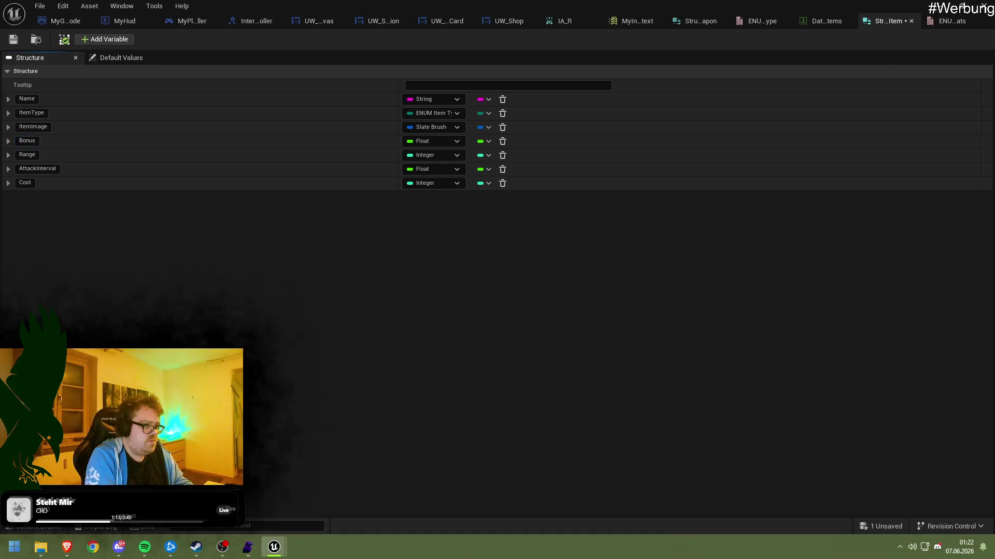
pyautogui.click(438, 142)
pyautogui.write('ENUM')
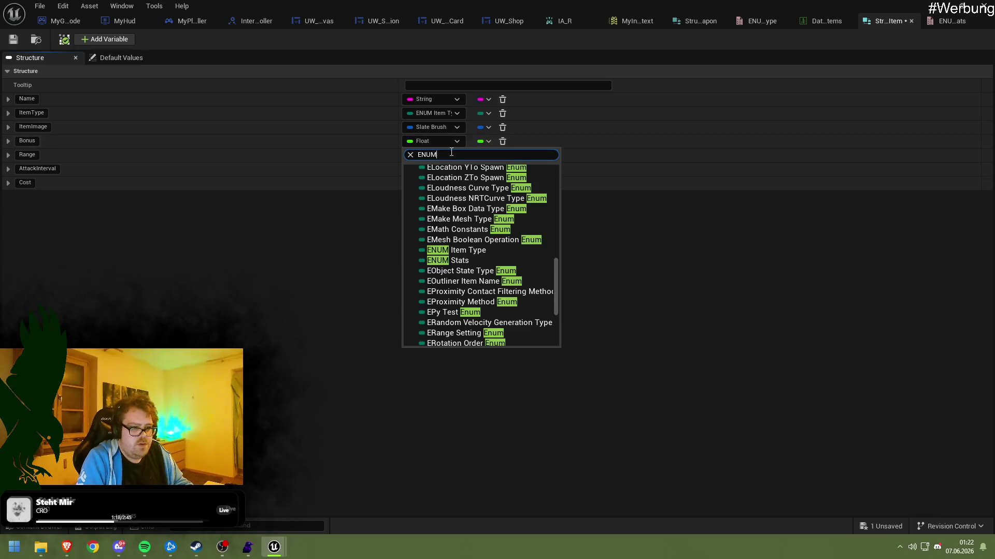
pyautogui.scroll(1, 481, 218)
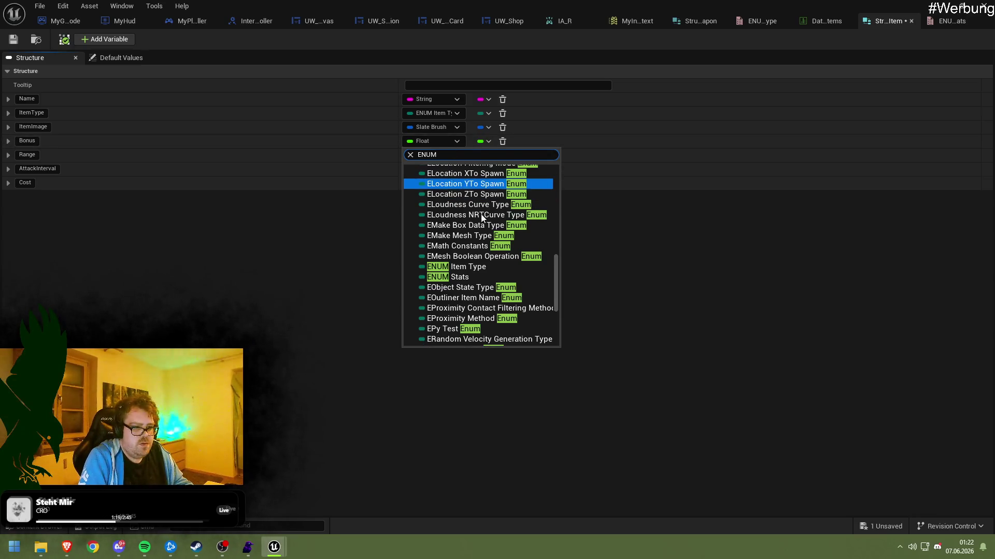
pyautogui.click(451, 276)
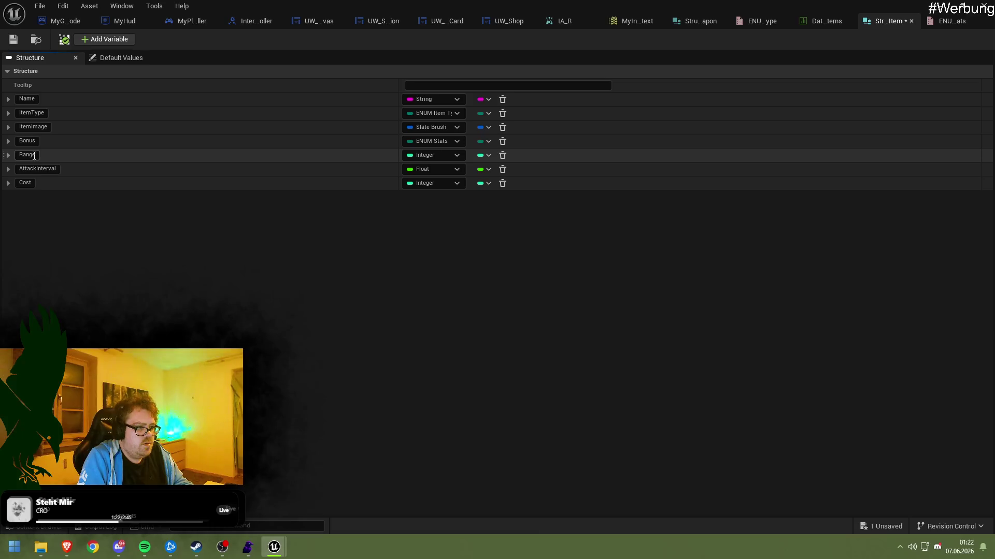
# Delete the Range and AttackInterval members and save Struct_Item
pyautogui.click(502, 156)
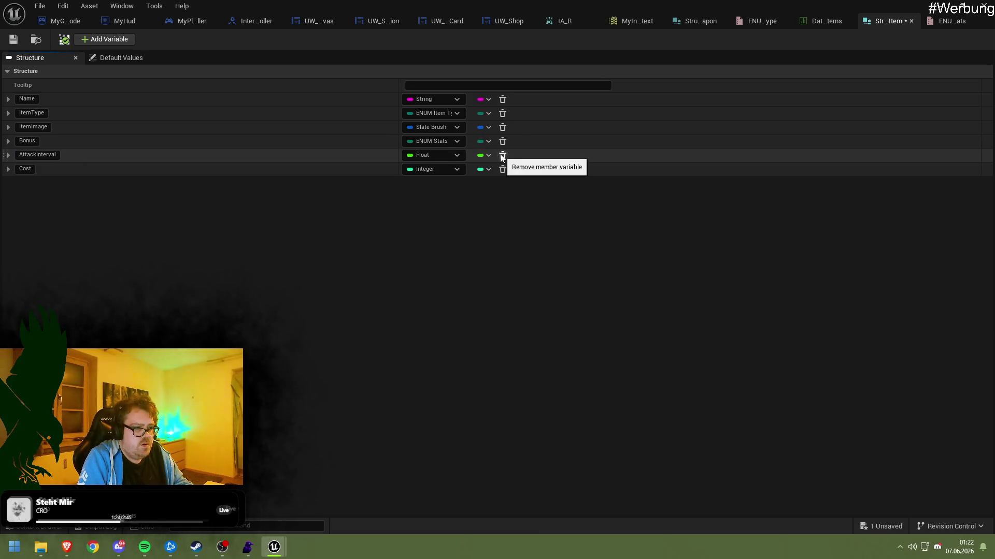
pyautogui.click(502, 156)
pyautogui.click(14, 39)
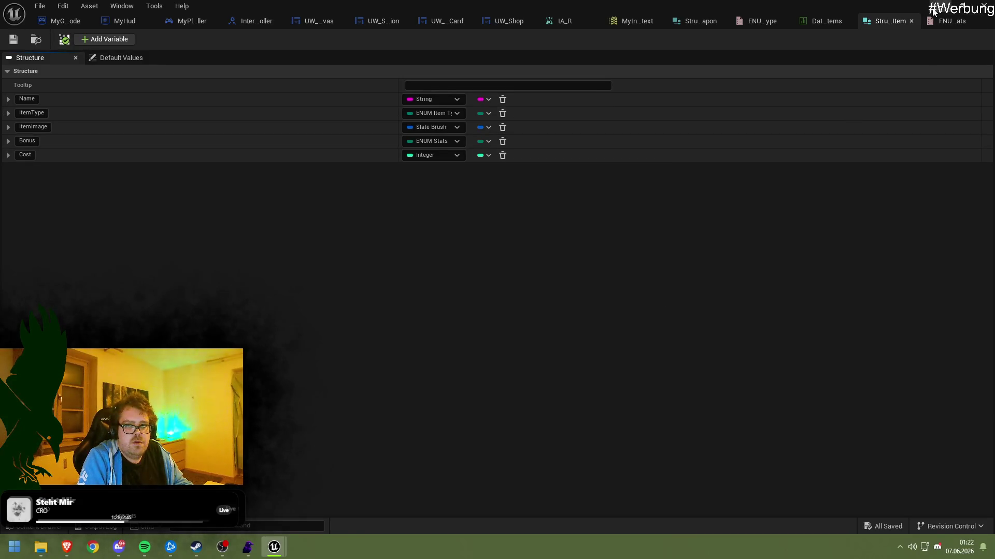
pyautogui.click(939, 6)
pyautogui.scroll(-2, 396, 469)
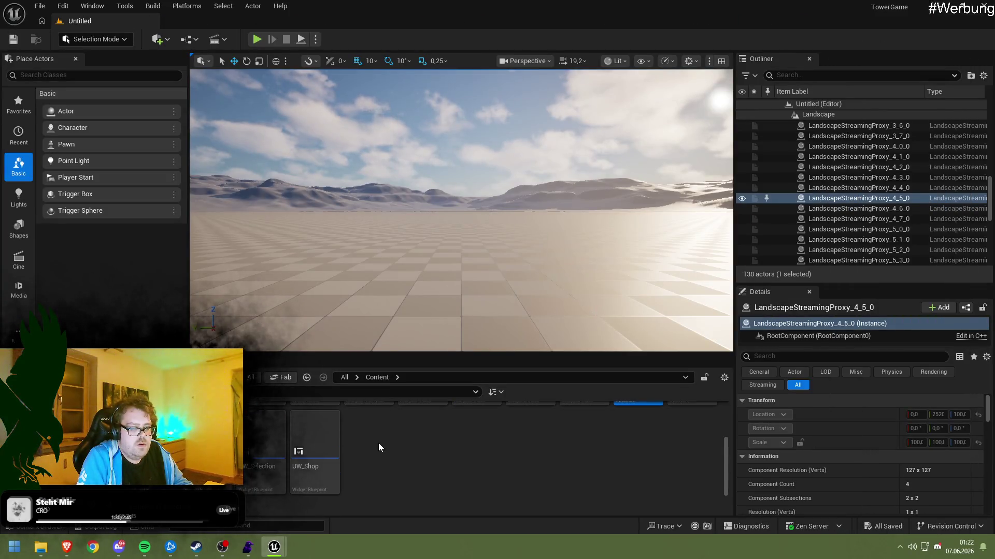
# Create a new Data Table named DataTable_Items using the Struct_Item row structure
pyautogui.rightClick(379, 443)
pyautogui.moveTo(427, 424)
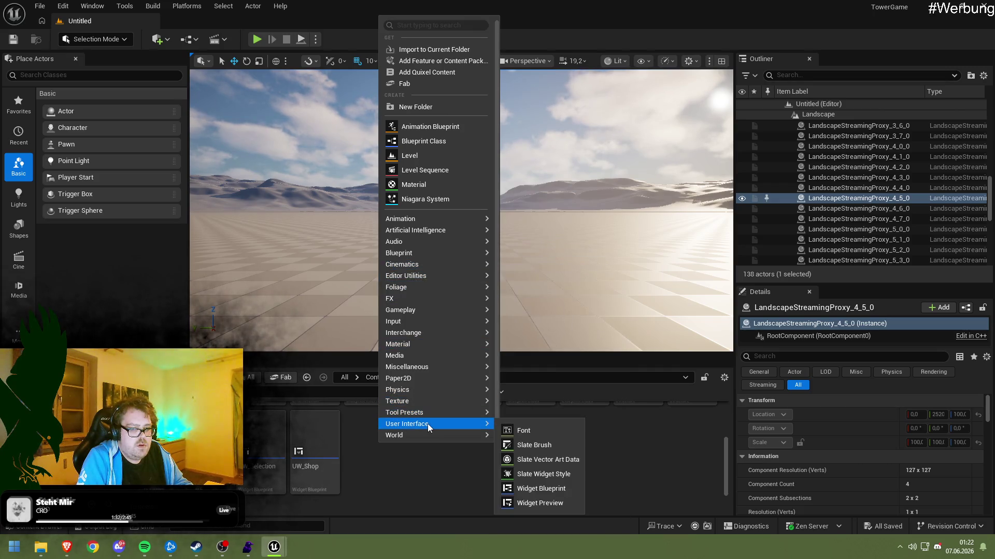
pyautogui.moveTo(433, 367)
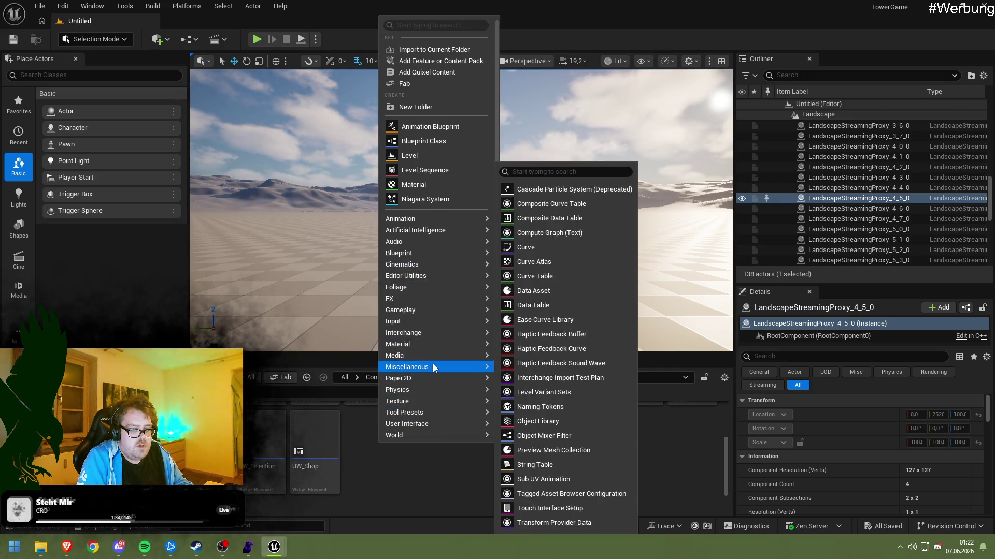
pyautogui.click(544, 305)
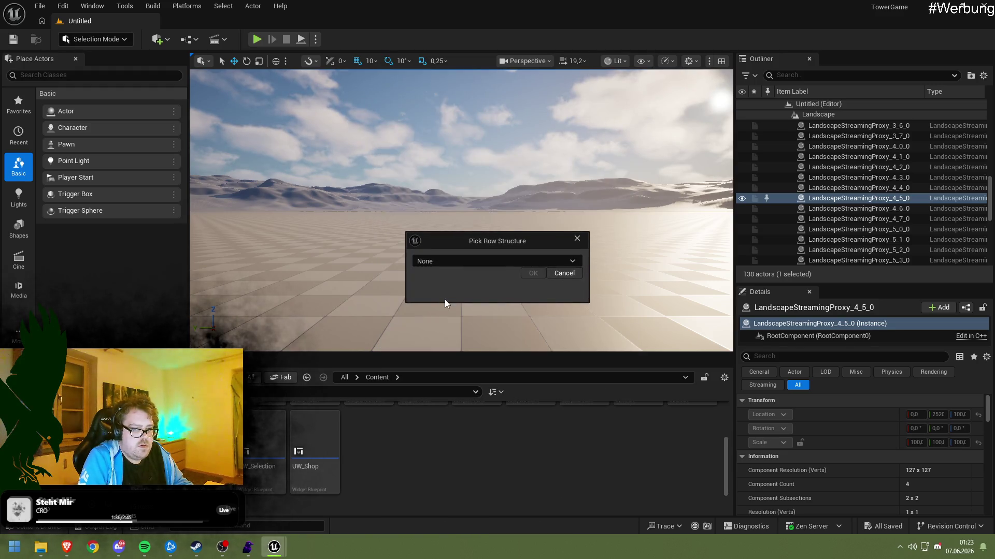
pyautogui.click(462, 262)
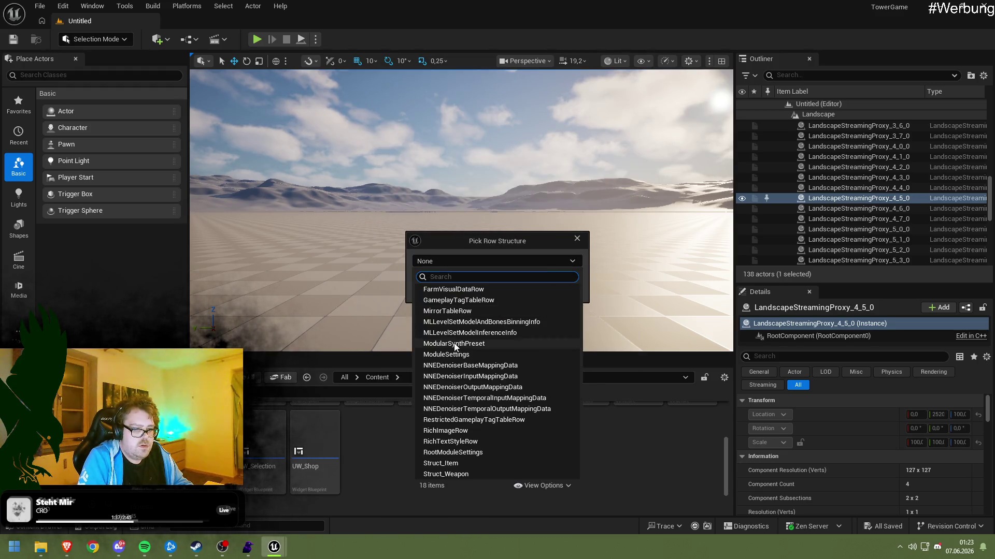
pyautogui.click(450, 468)
pyautogui.click(533, 275)
pyautogui.write('DataTa')
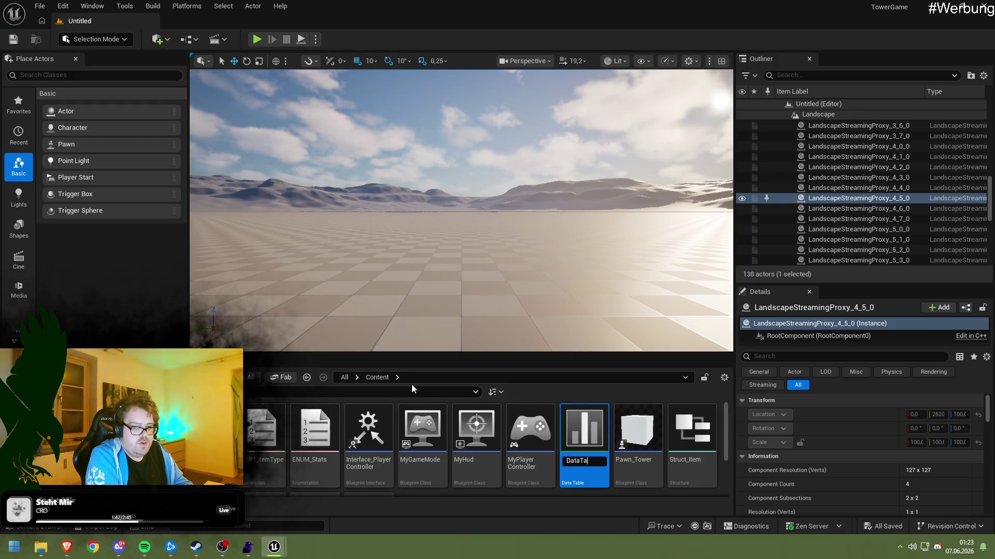
pyautogui.write('ble_It')
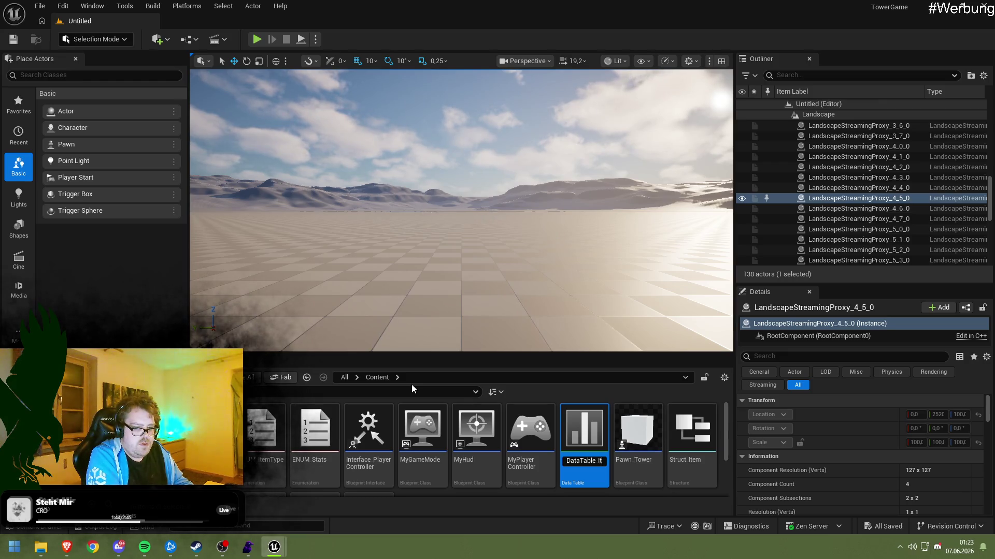
pyautogui.write('ms')
pyautogui.press('Return')
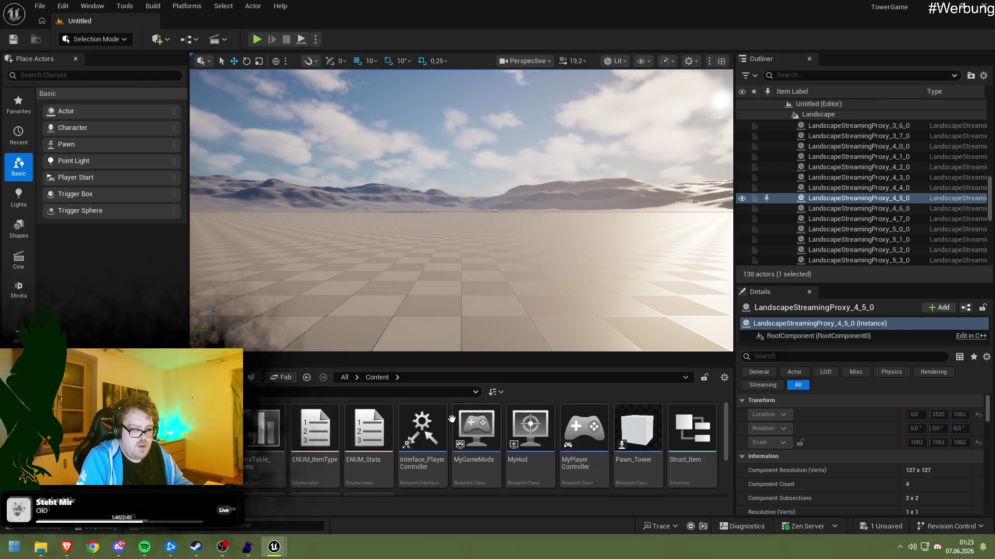
# Rename the older table to DataTable_Weapons and open DataTable_Items for editing
pyautogui.click(266, 454)
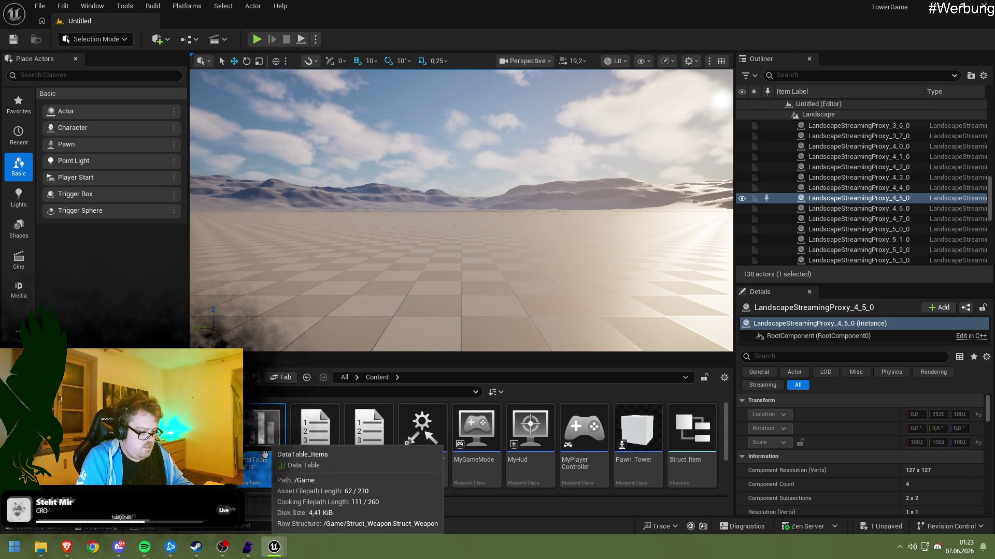
pyautogui.click(270, 463)
pyautogui.press('BackSpace')
pyautogui.press('BackSpace')
pyautogui.press('BackSpace')
pyautogui.write('Weapons')
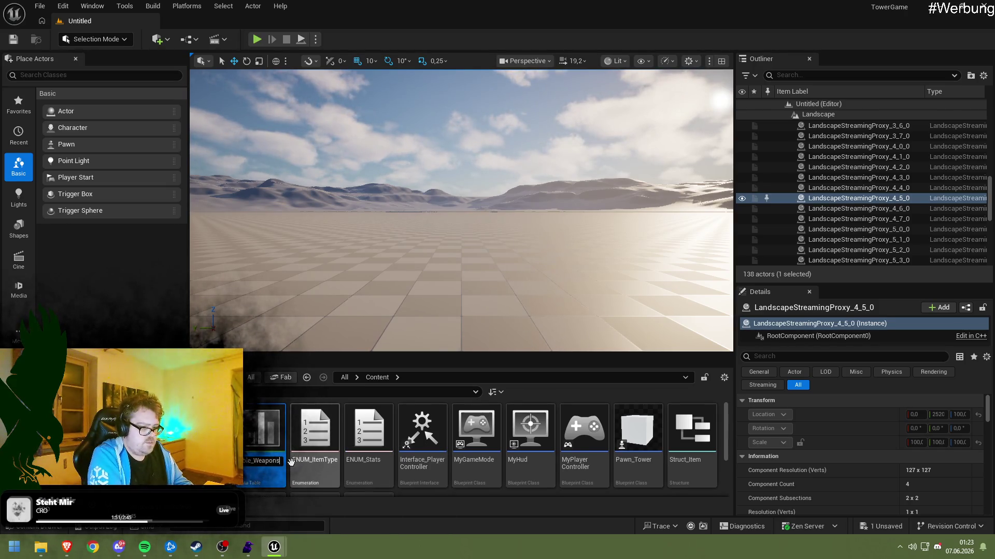
pyautogui.press('Return')
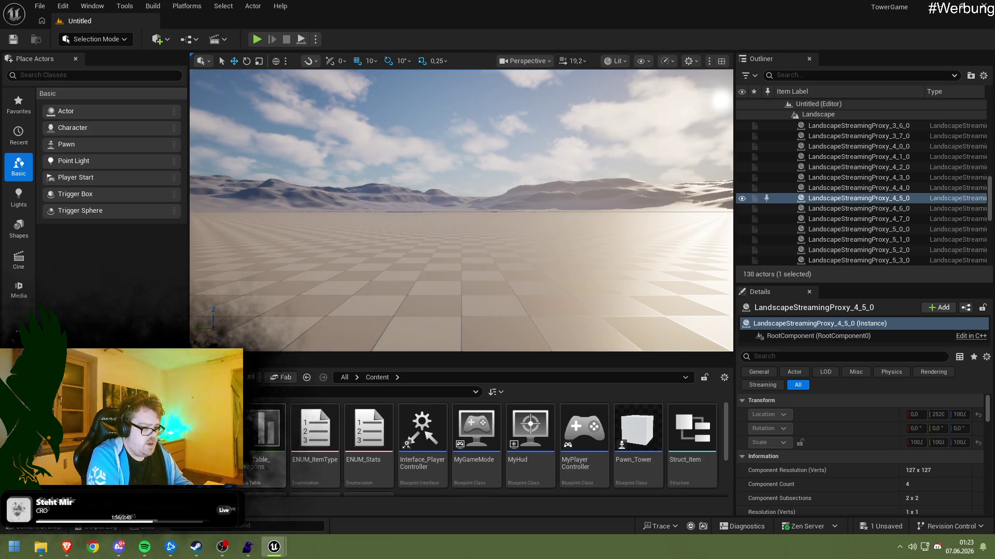
pyautogui.doubleClick(264, 435)
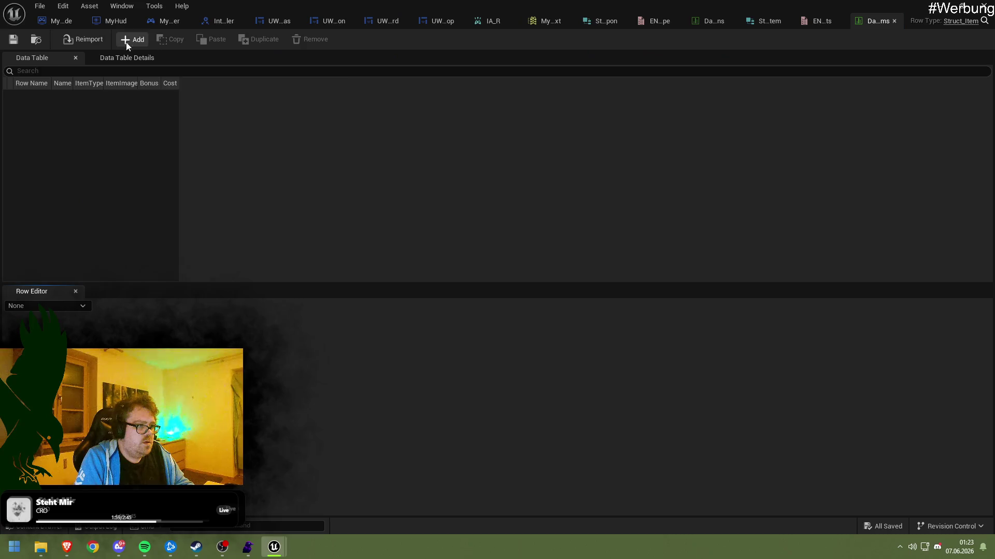
# Add a row named Lucky Coin with ItemType set to Item
pyautogui.click(126, 40)
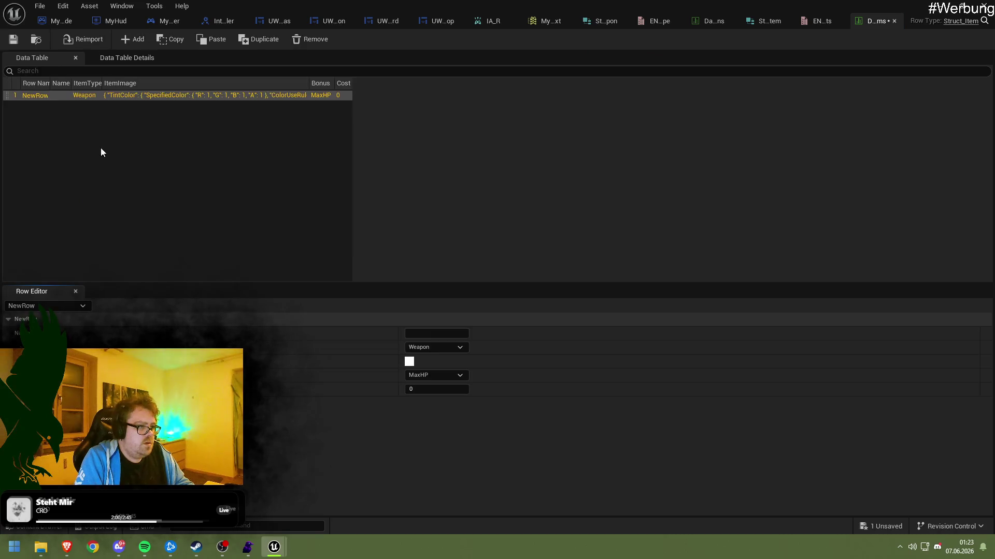
pyautogui.click(414, 333)
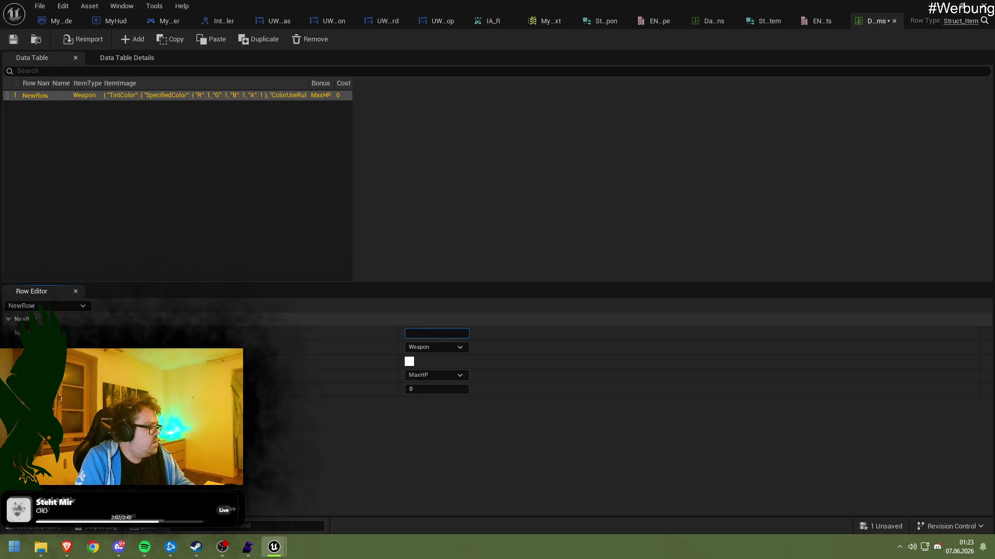
pyautogui.hotkey('alt', 'Tab')
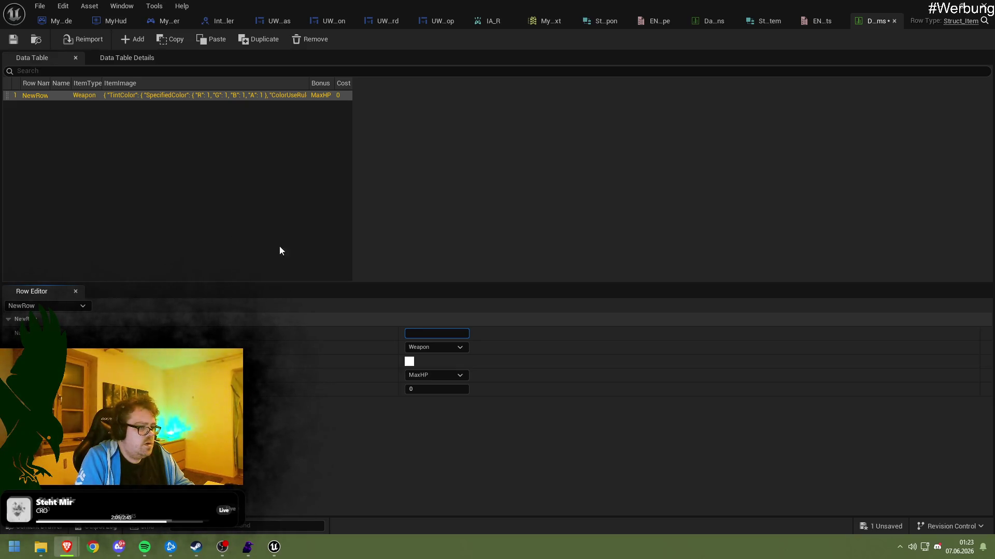
pyautogui.write('Lucky Coin')
pyautogui.click(439, 347)
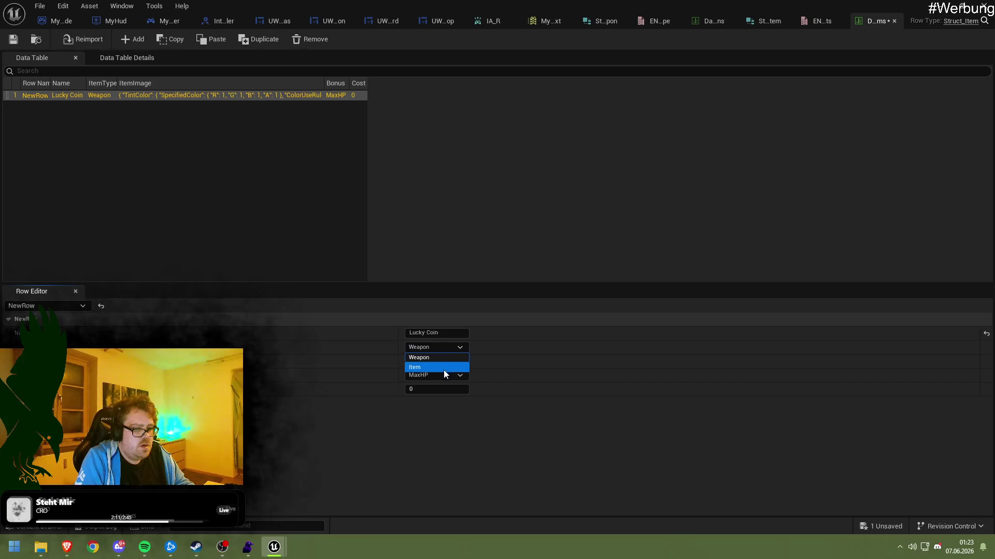
pyautogui.click(439, 368)
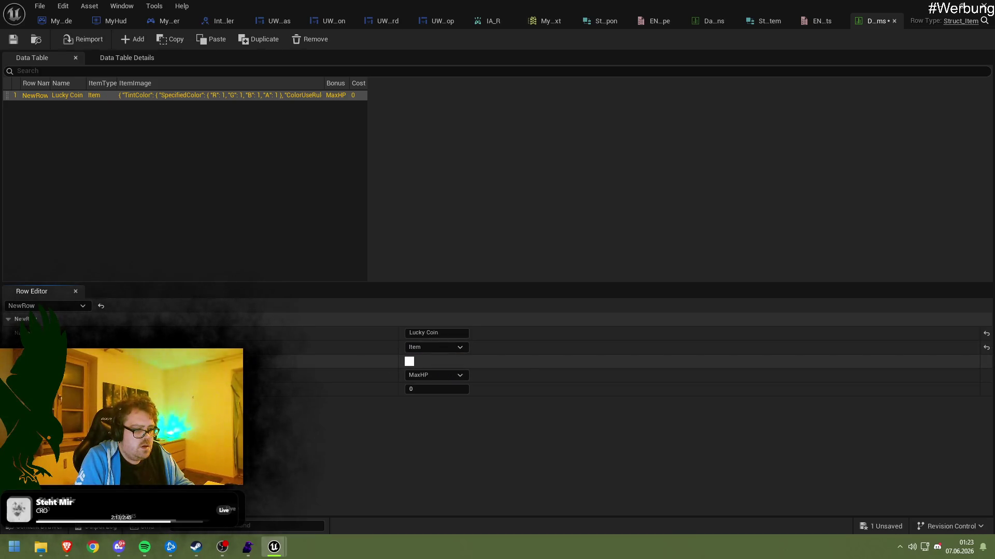
# Set the Lucky Coin row's ItemImage to the 127grey texture
pyautogui.click(10, 362)
pyautogui.click(493, 379)
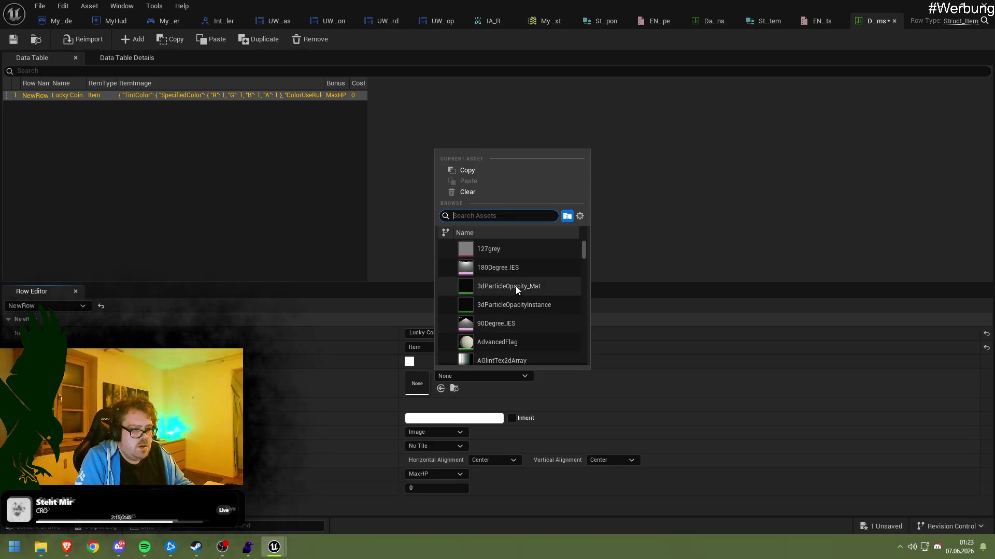
pyautogui.scroll(-10, 515, 296)
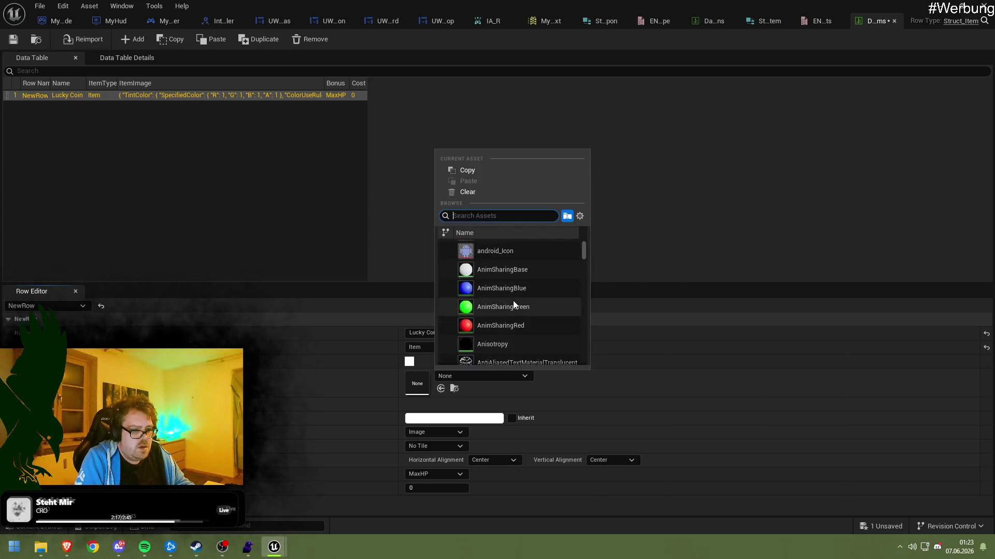
pyautogui.scroll(3, 513, 301)
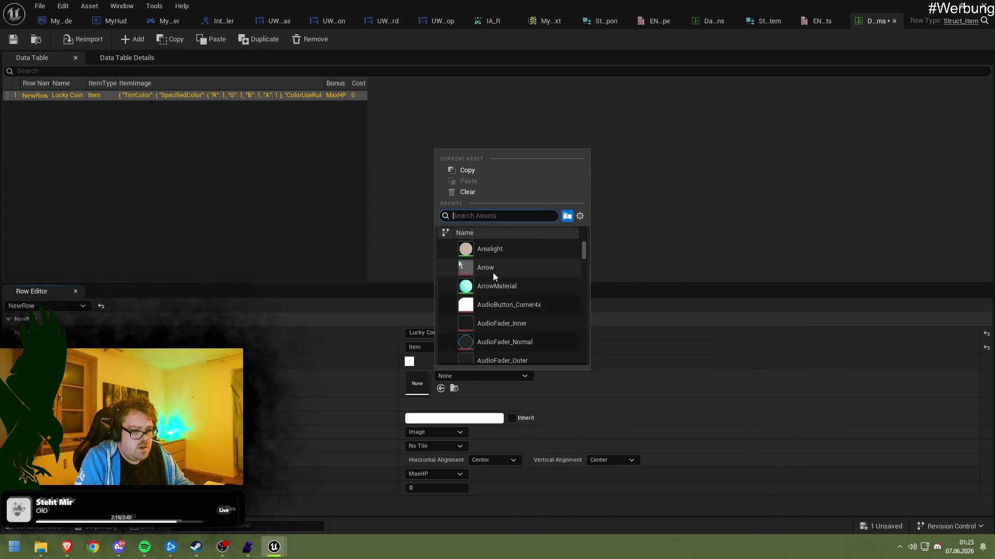
pyautogui.click(493, 273)
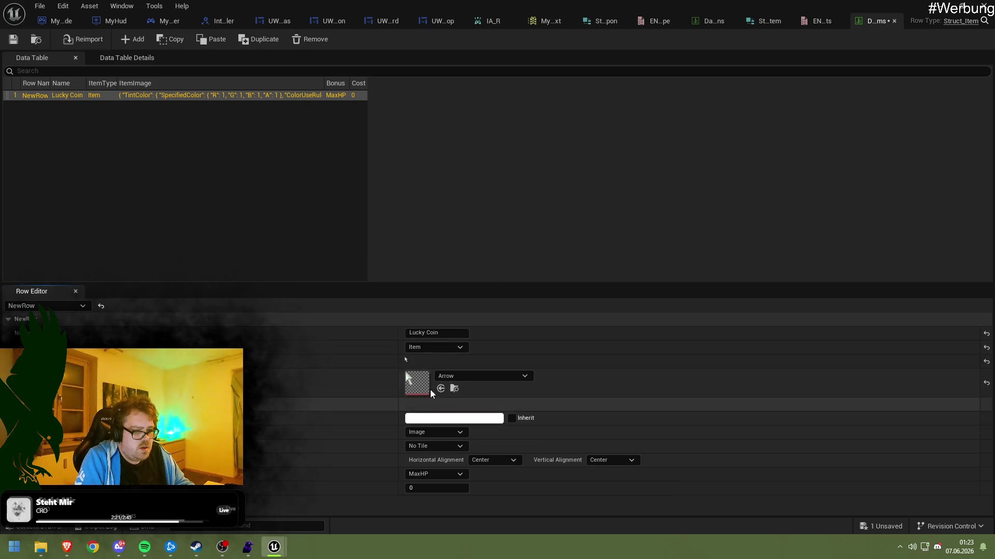
pyautogui.click(469, 374)
pyautogui.moveTo(576, 252)
pyautogui.mouseDown()
pyautogui.moveTo(589, 358)
pyautogui.moveTo(591, 231)
pyautogui.mouseUp()
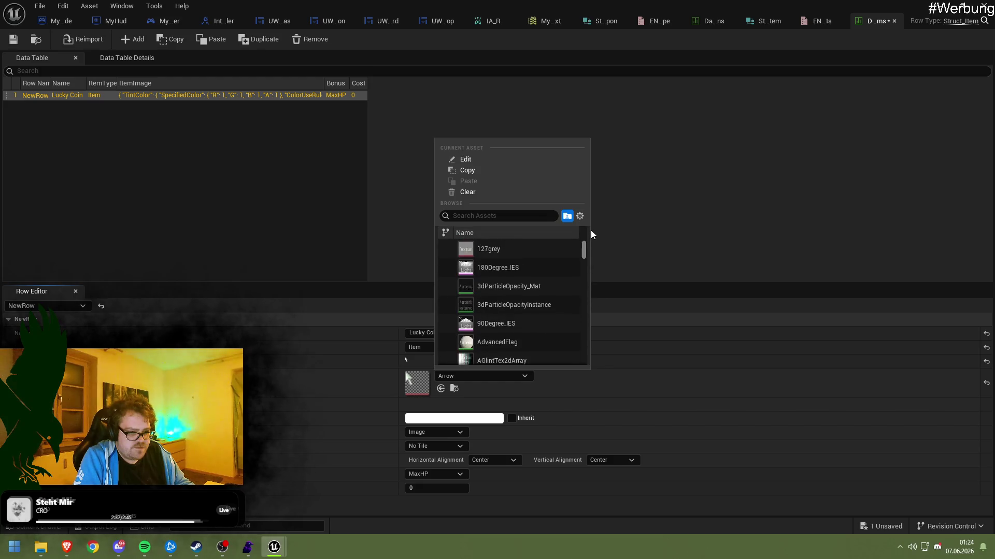
pyautogui.click(508, 250)
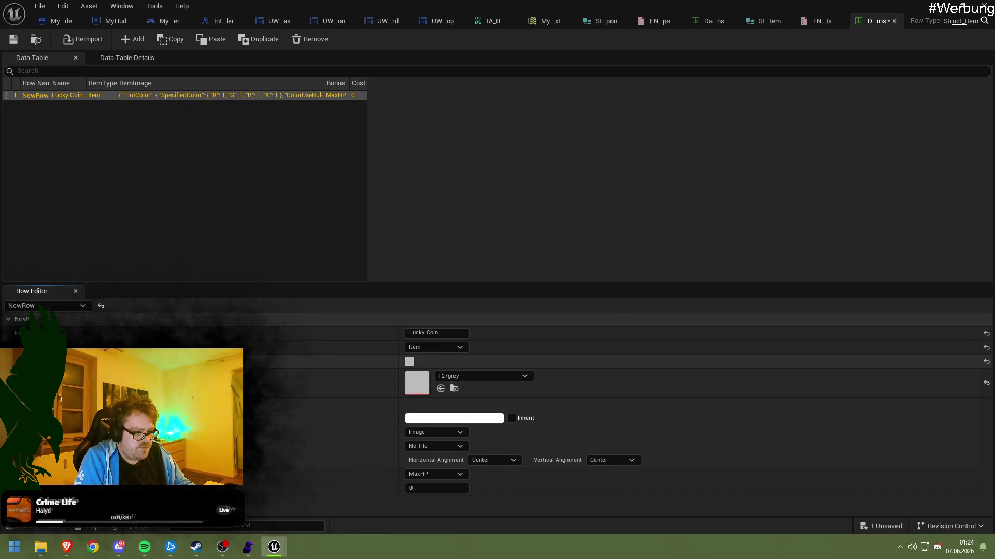
pyautogui.click(15, 362)
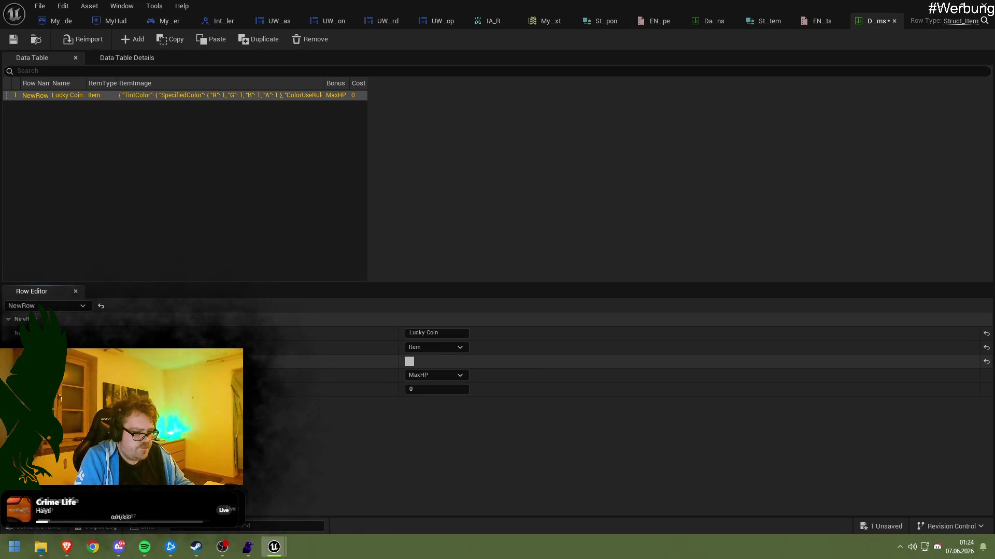
# Give Lucky Coin a BountyBonus bonus and a cost of 2, then add another row
pyautogui.click(433, 374)
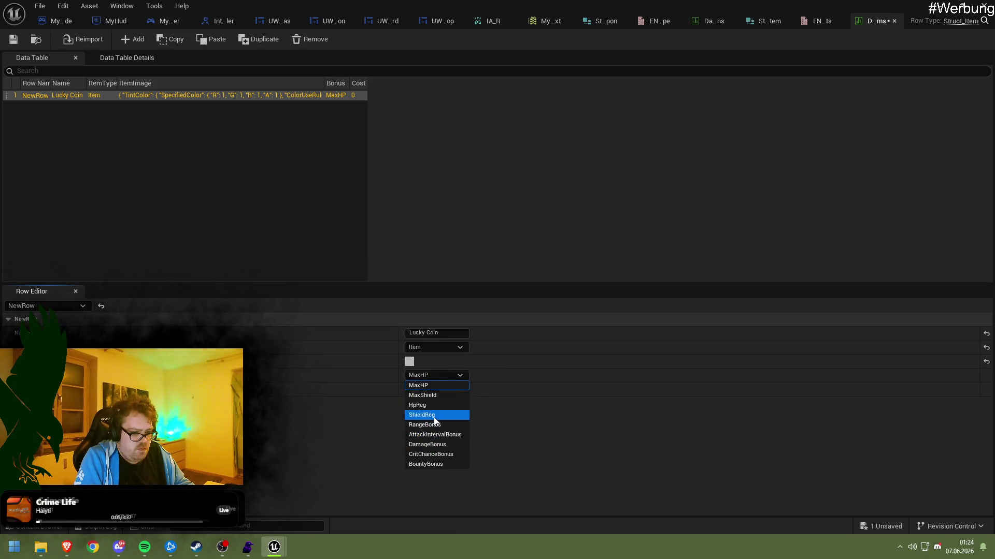
pyautogui.click(436, 464)
pyautogui.click(428, 389)
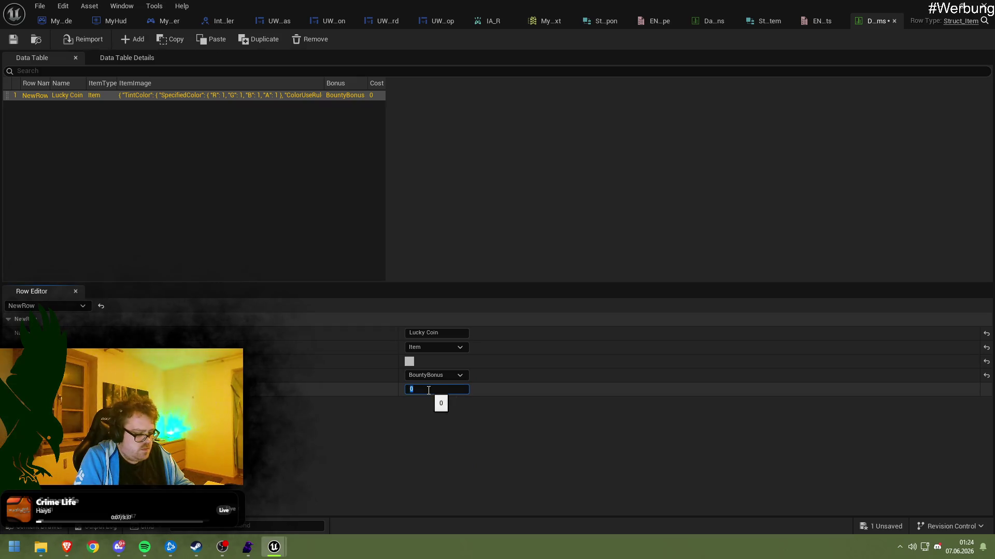
pyautogui.write('2')
pyautogui.press('Return')
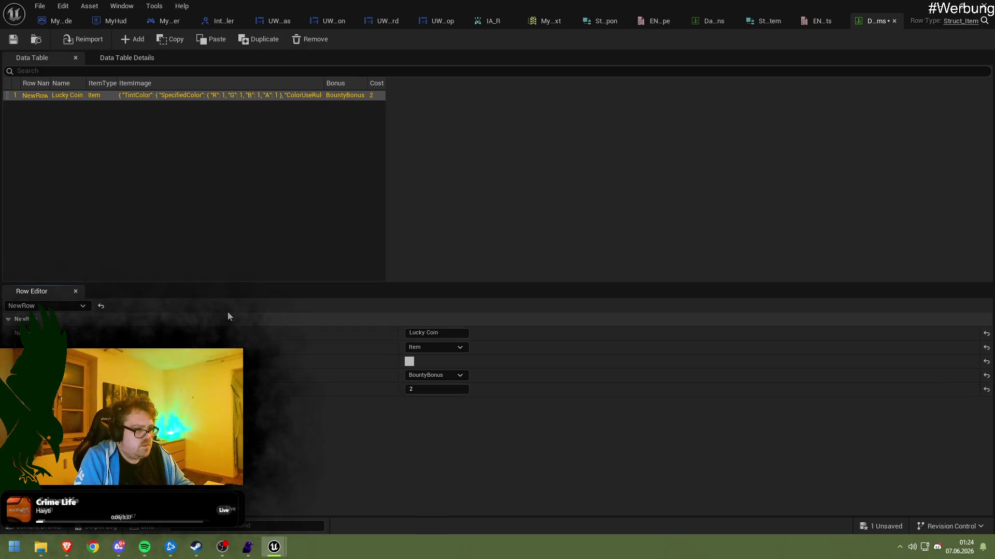
pyautogui.click(133, 39)
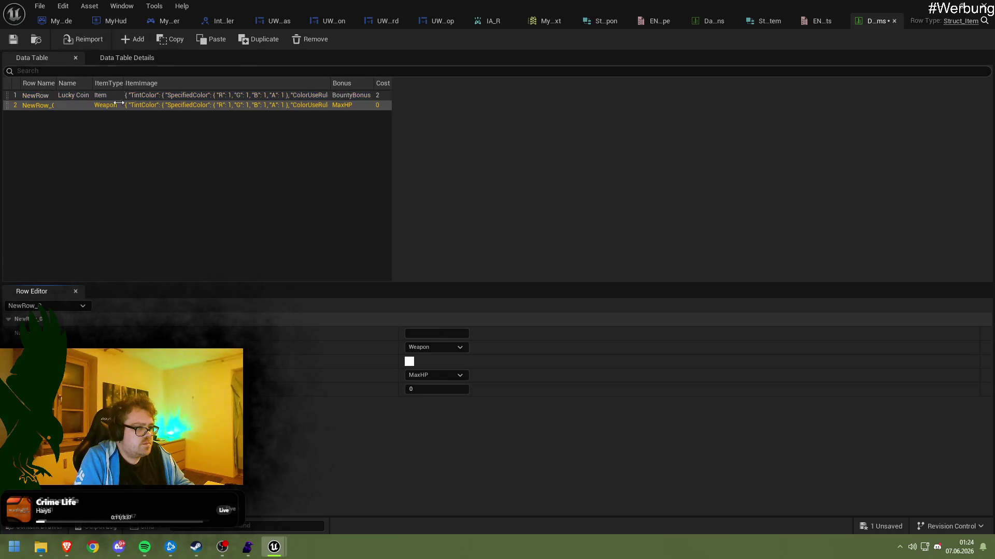
# Fill the second row as Swift Gloves, type Item, bonus AttackIntervalBonus, cost left at 0
pyautogui.click(437, 348)
pyautogui.click(437, 366)
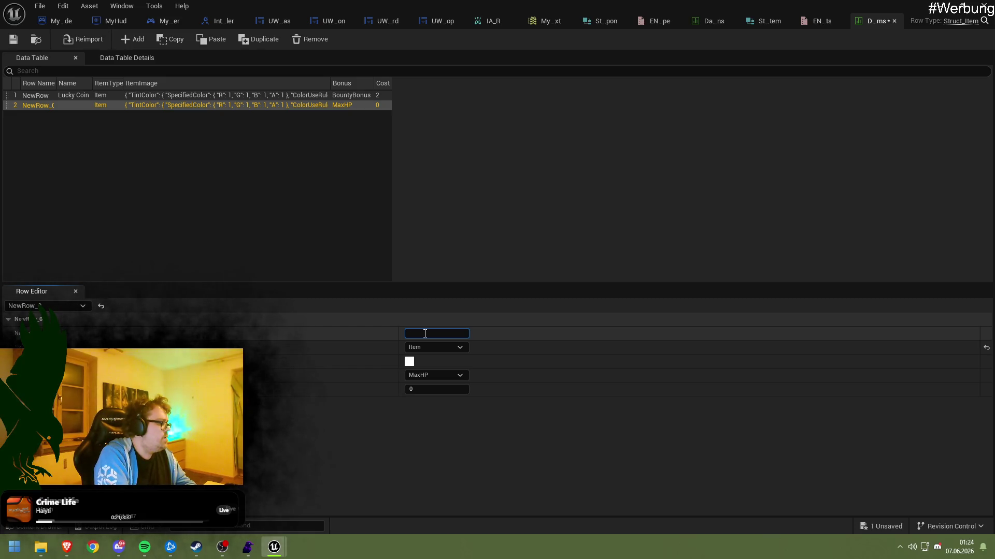
pyautogui.write('Swift')
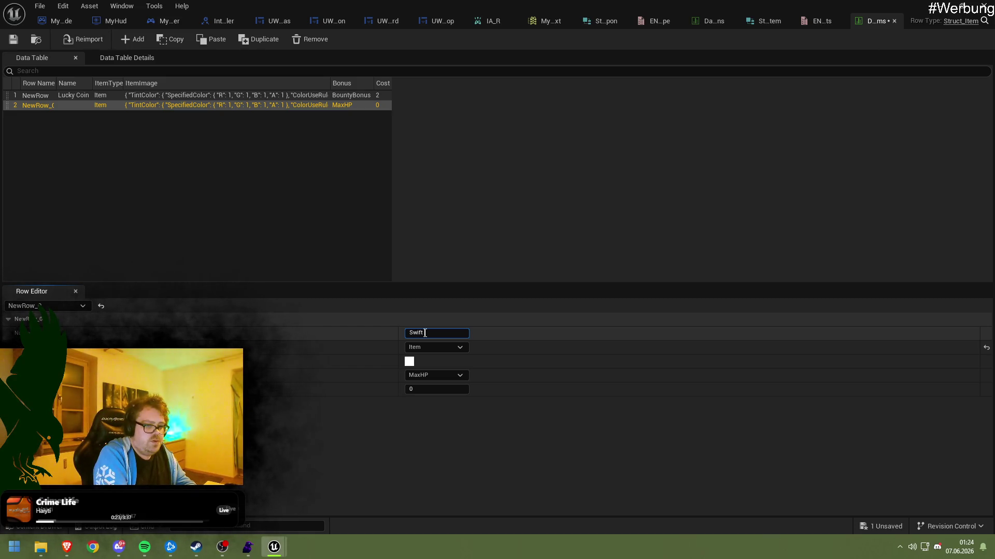
pyautogui.write(' Gloves')
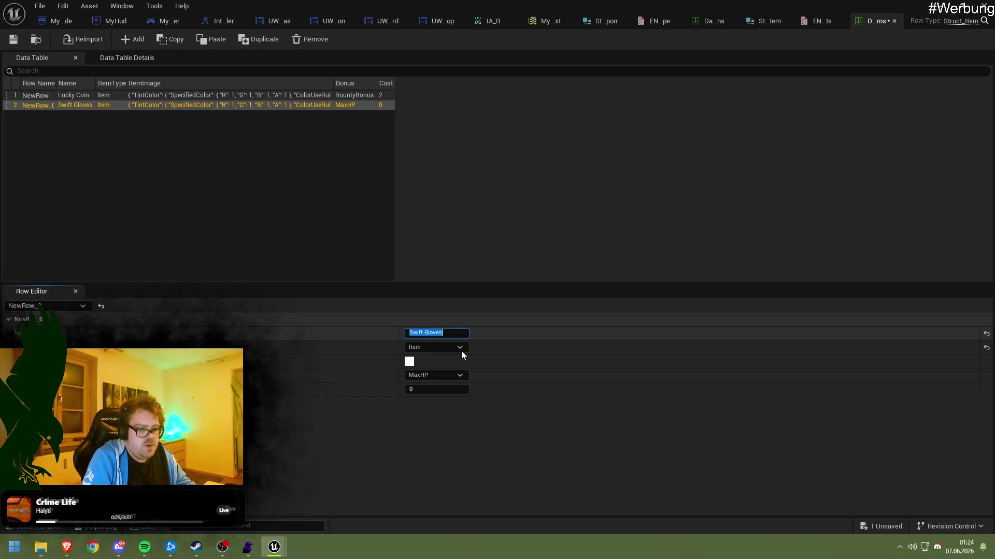
pyautogui.click(447, 378)
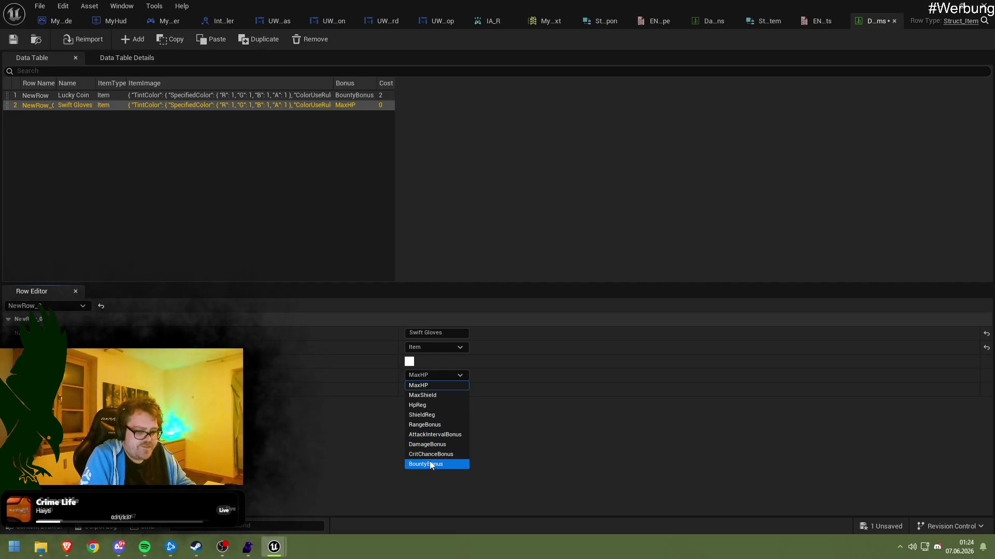
pyautogui.click(428, 435)
pyautogui.click(430, 389)
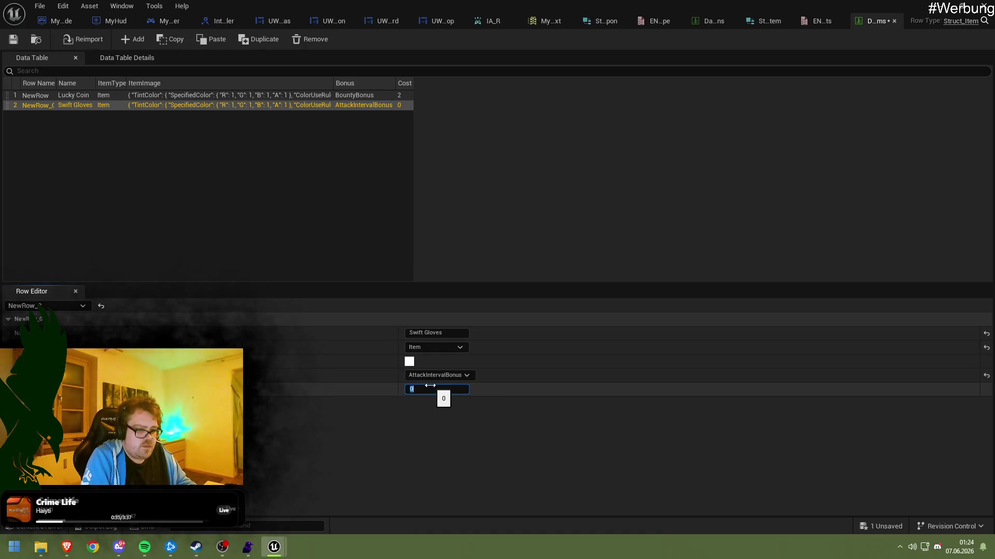
pyautogui.press('Return')
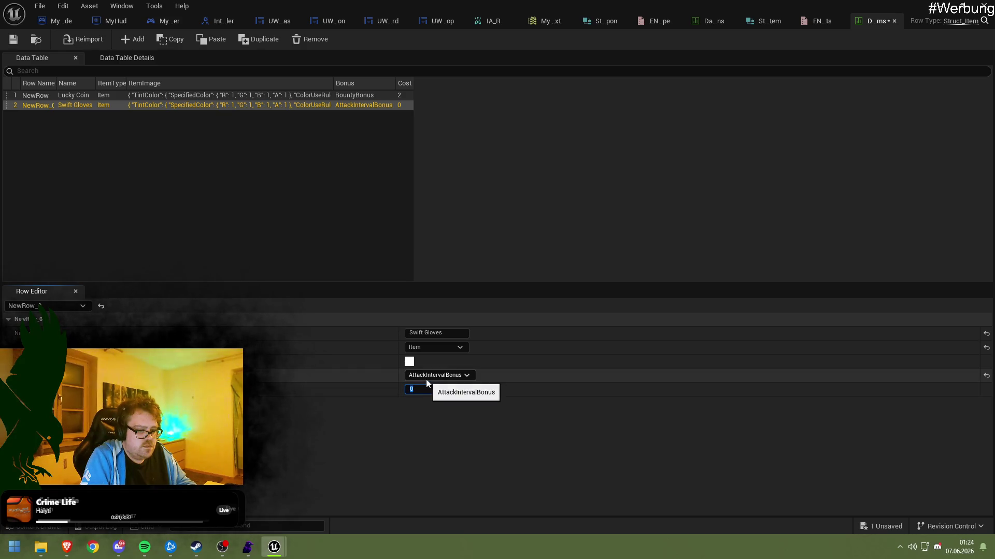
pyautogui.click(790, 23)
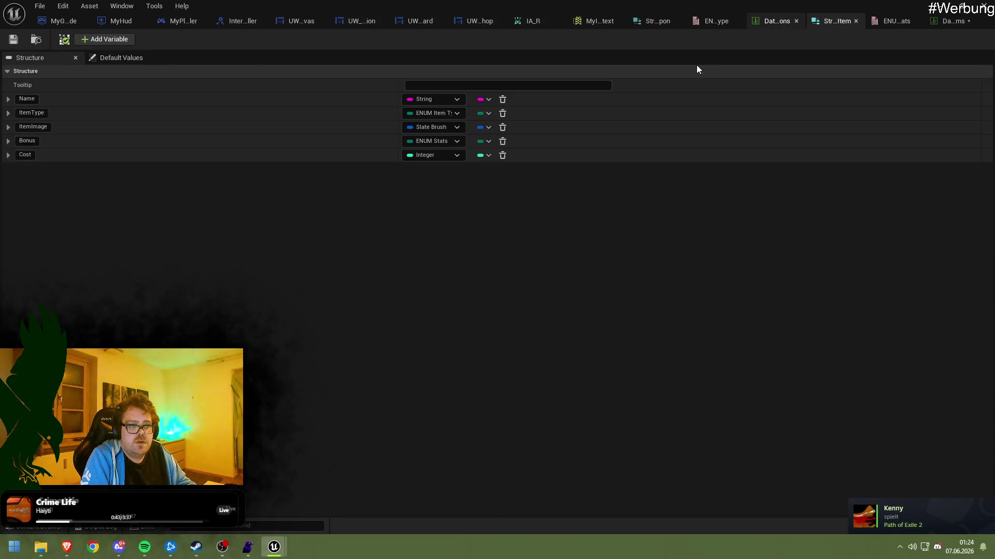
# Add a new Struct_Item member named Value, placed above Cost
pyautogui.click(88, 39)
pyautogui.click(7, 169)
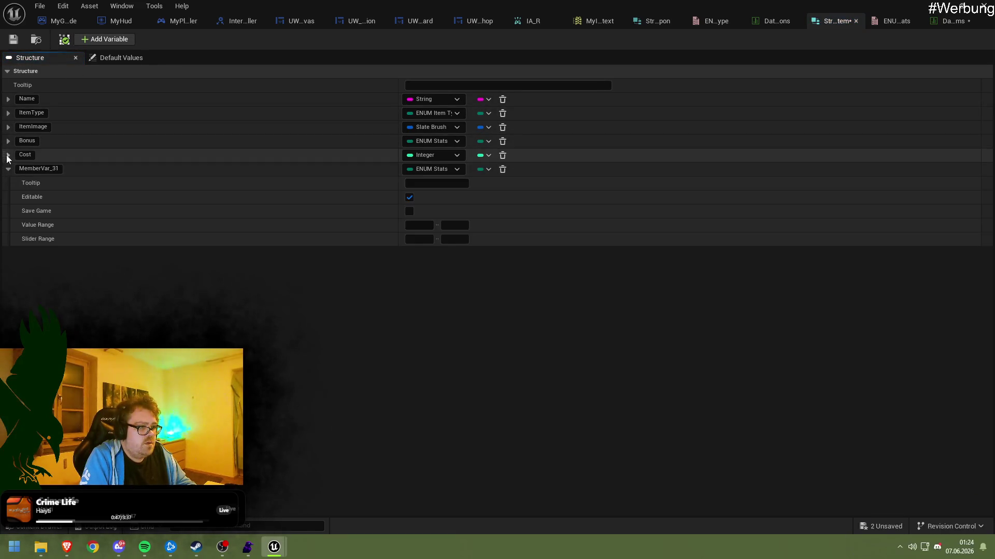
pyautogui.moveTo(2, 168); pyautogui.dragTo(7, 150)
pyautogui.write('Vla')
pyautogui.press('BackSpace')
pyautogui.press('BackSpace')
pyautogui.press('BackSpace')
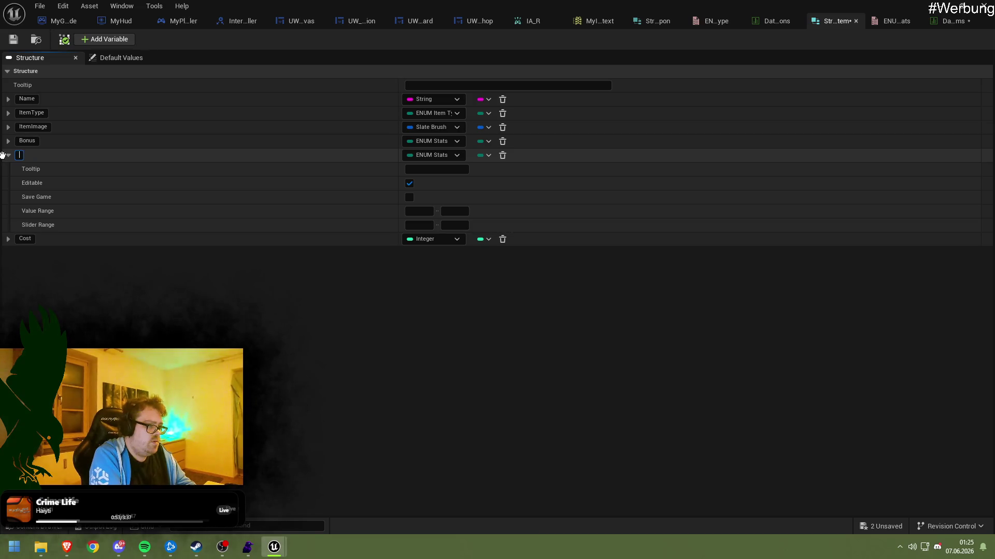
pyautogui.write('Value')
pyautogui.press('Return')
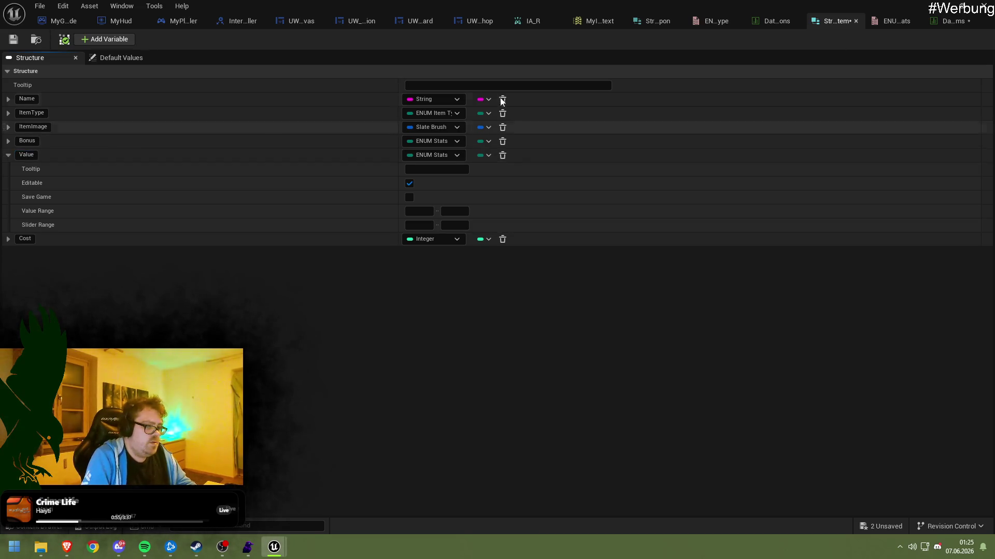
# Make Value a Float, save the struct, and bring up the items data table
pyautogui.click(430, 155)
pyautogui.click(438, 225)
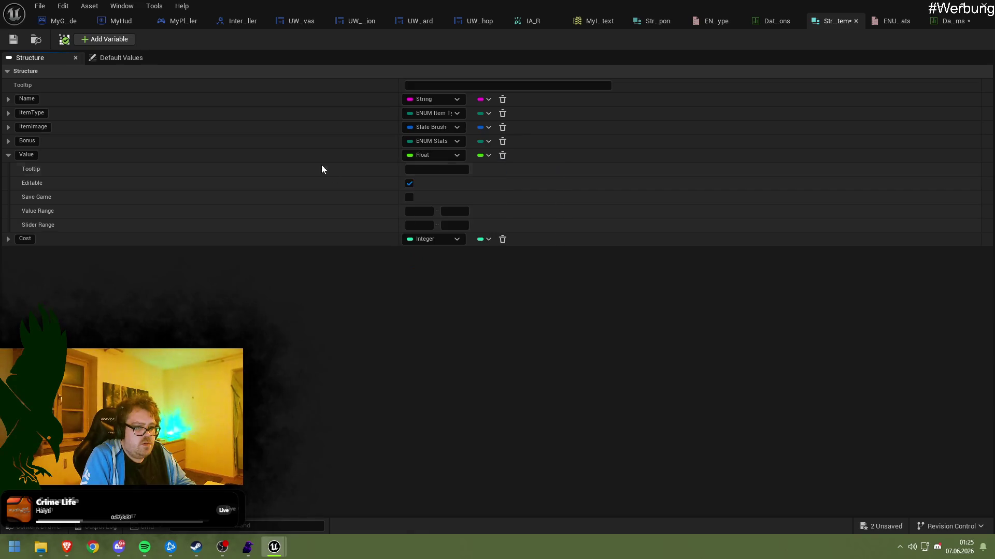
pyautogui.hotkey('ctrl', 's')
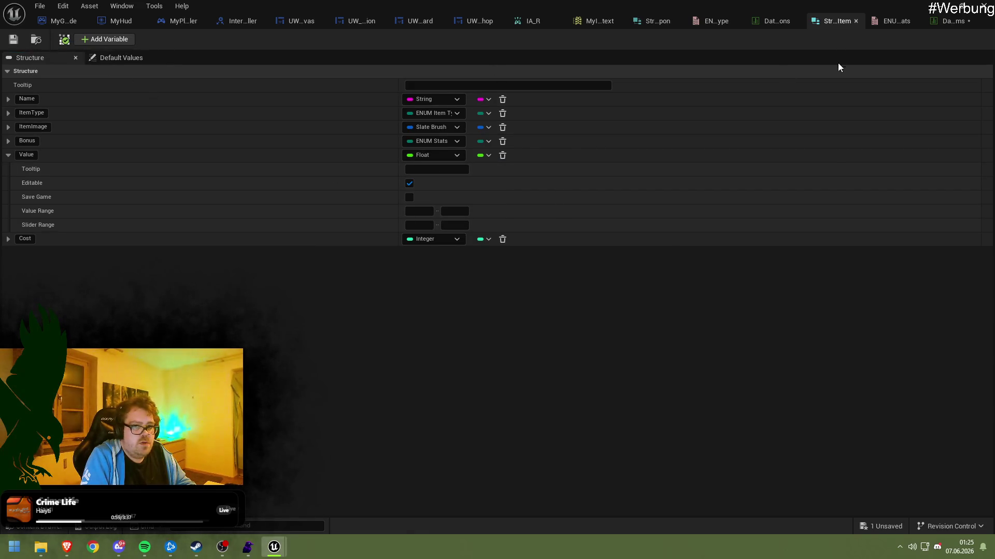
pyautogui.click(777, 21)
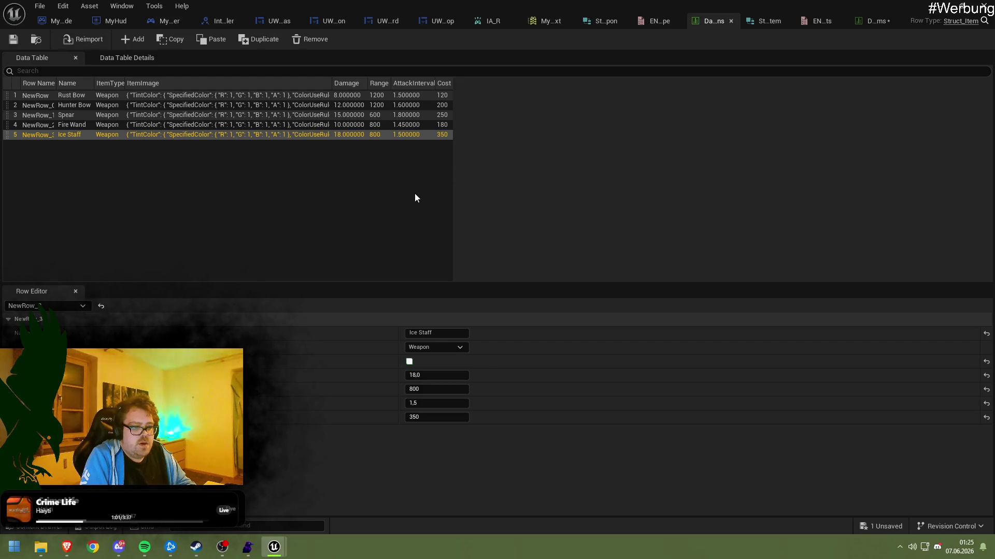
pyautogui.click(881, 22)
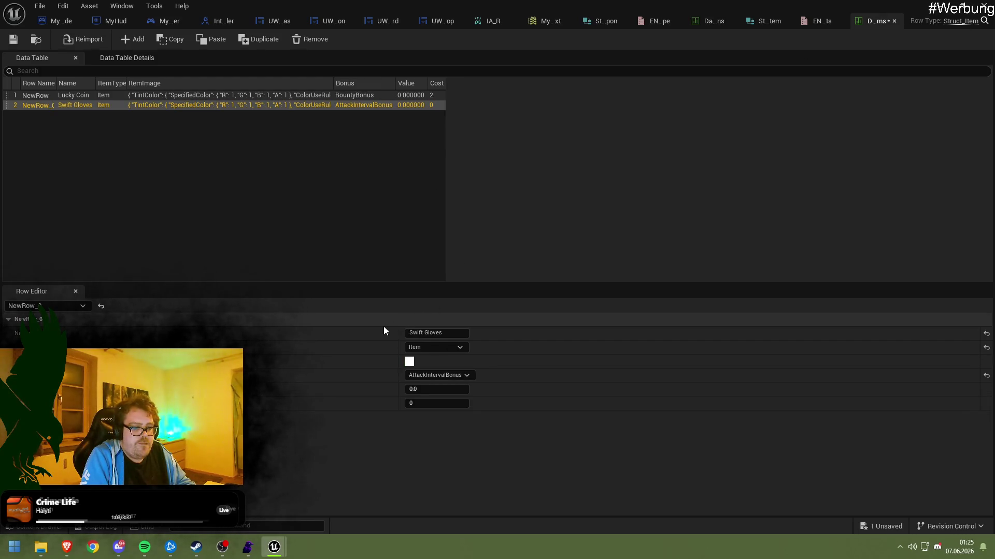
# Set Lucky Coin's Cost to 50 and Value to 0.1
pyautogui.click(241, 95)
pyautogui.click(420, 404)
pyautogui.write('0')
pyautogui.press('Return')
pyautogui.click(421, 391)
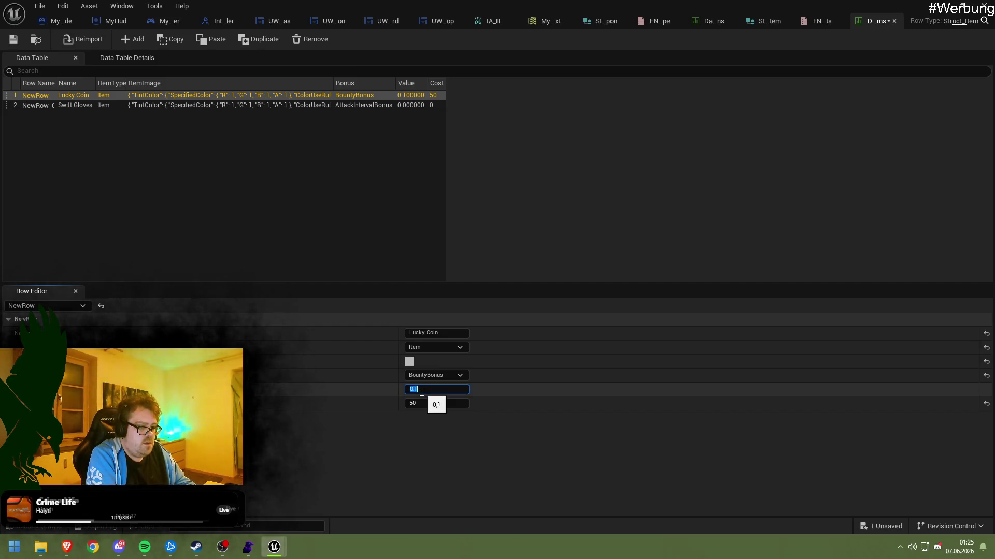
pyautogui.press('Return')
# Set Swift Gloves' Value to 0.1 and Cost to 200, then add a third row
pyautogui.click(296, 105)
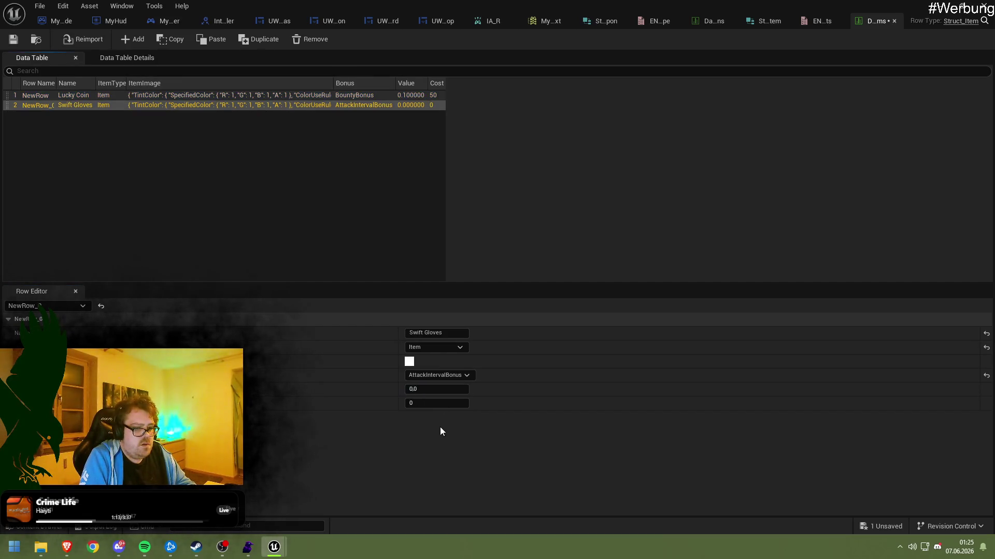
pyautogui.click(427, 392)
pyautogui.write('0,1')
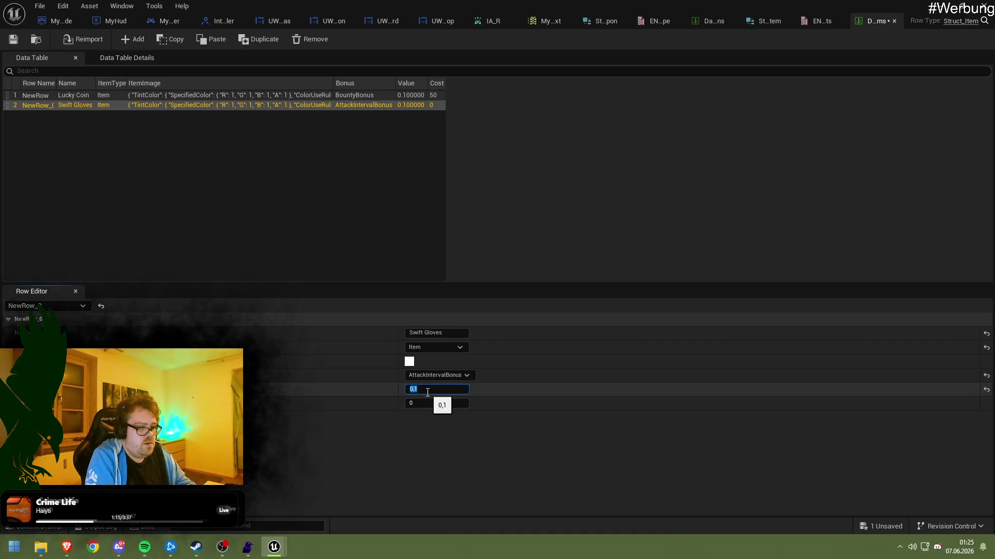
pyautogui.click(436, 409)
pyautogui.write('200')
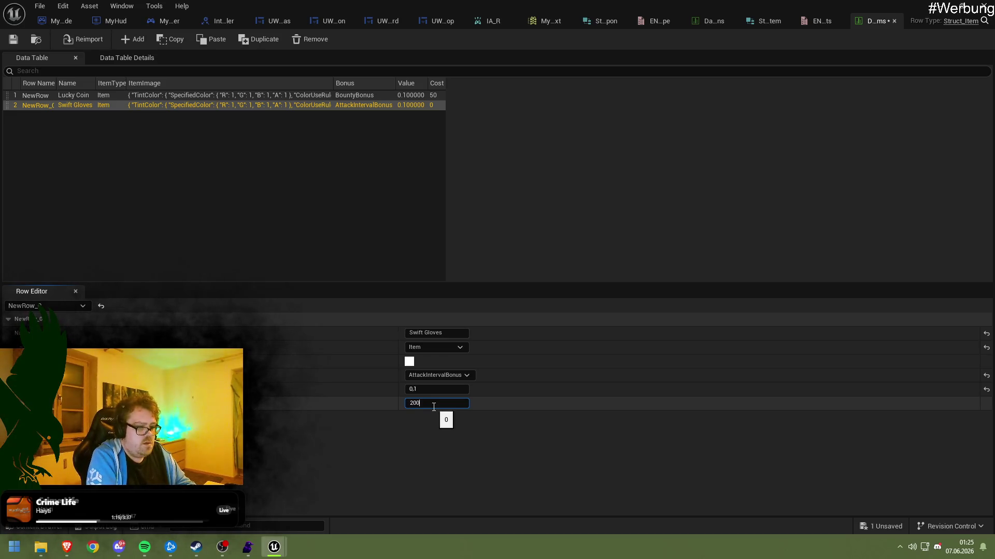
pyautogui.press('Return')
pyautogui.click(132, 44)
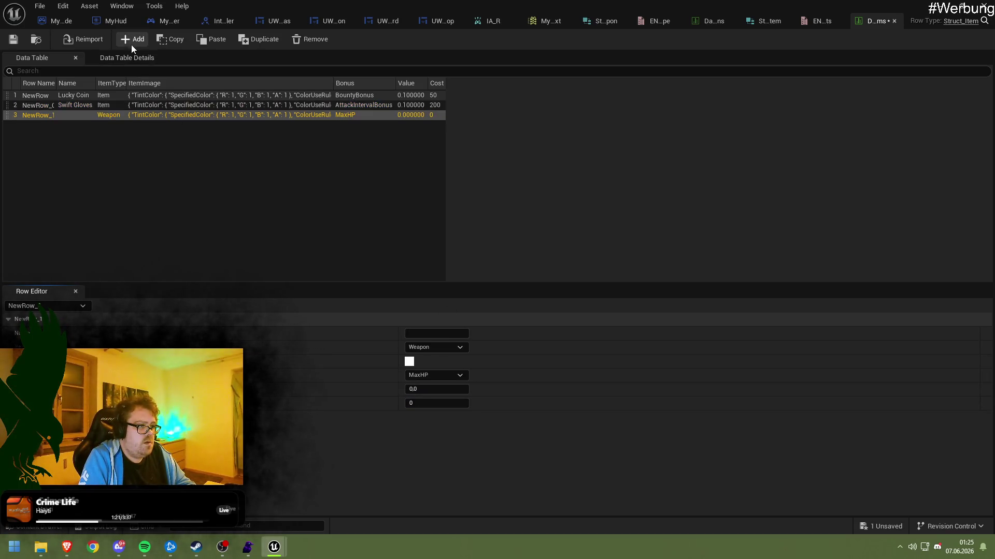
# Name the third row Mana Crystal, with item type Item and bonus MaxShield
pyautogui.click(82, 117)
pyautogui.click(427, 333)
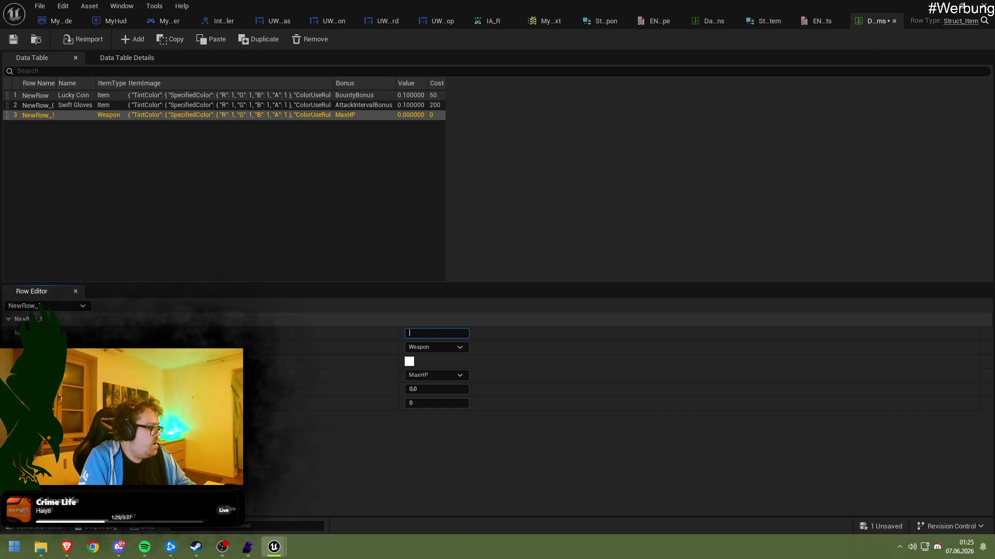
pyautogui.hotkey('alt', 'Tab')
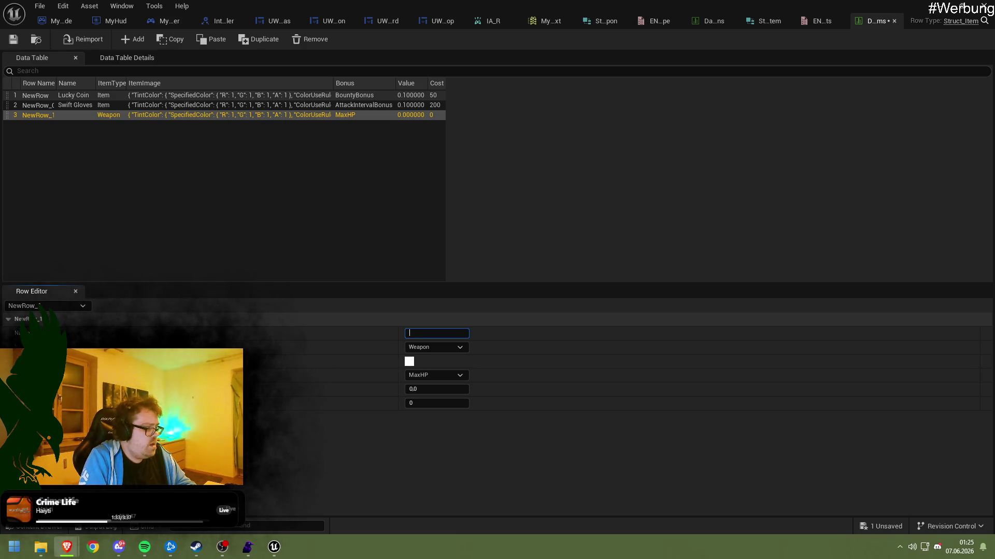
pyautogui.hotkey('alt', 'Tab')
pyautogui.write('Mana Crystal')
pyautogui.click(431, 348)
pyautogui.click(434, 368)
pyautogui.click(434, 374)
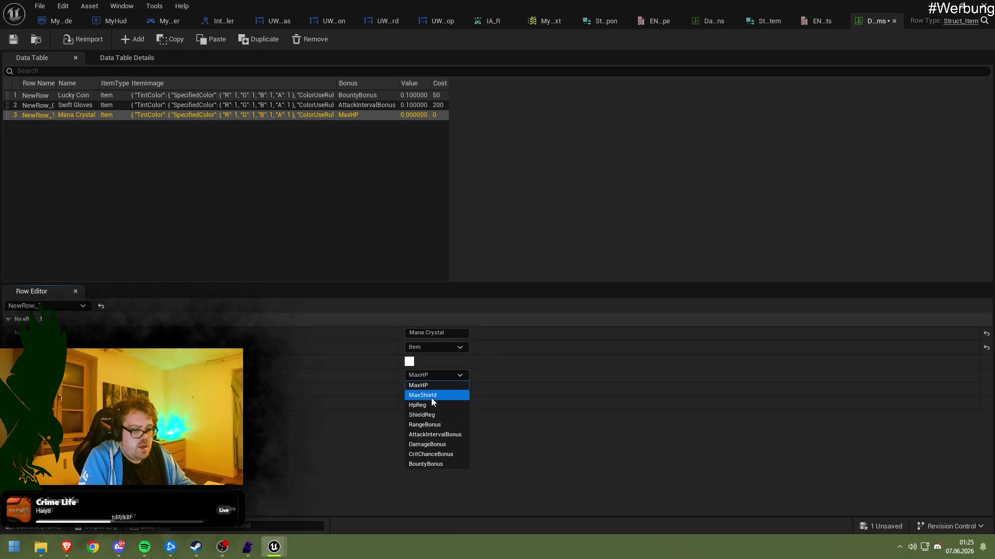
pyautogui.click(432, 397)
# Give Mana Crystal Value 100 and Cost 200, then add a fourth row
pyautogui.click(430, 393)
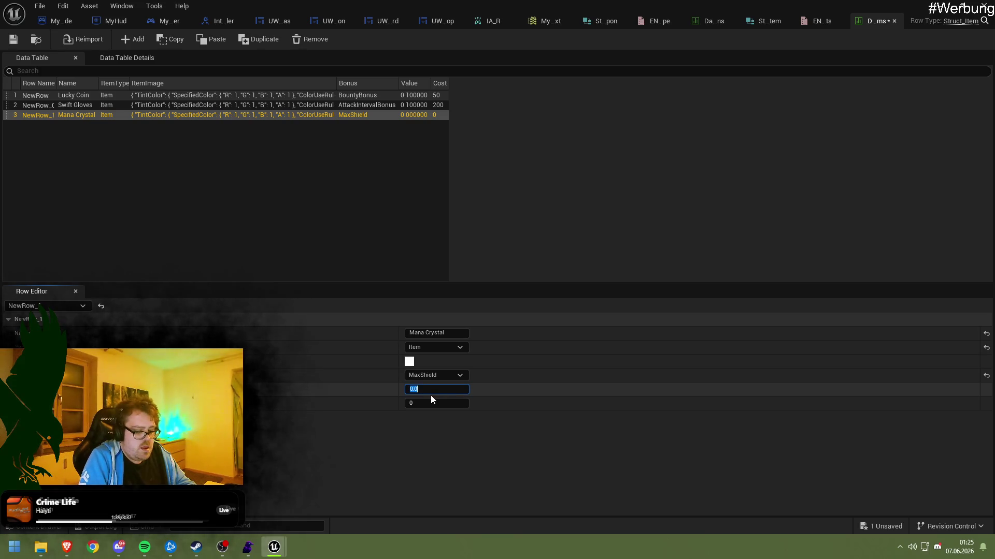
pyautogui.write('00')
pyautogui.press('Return')
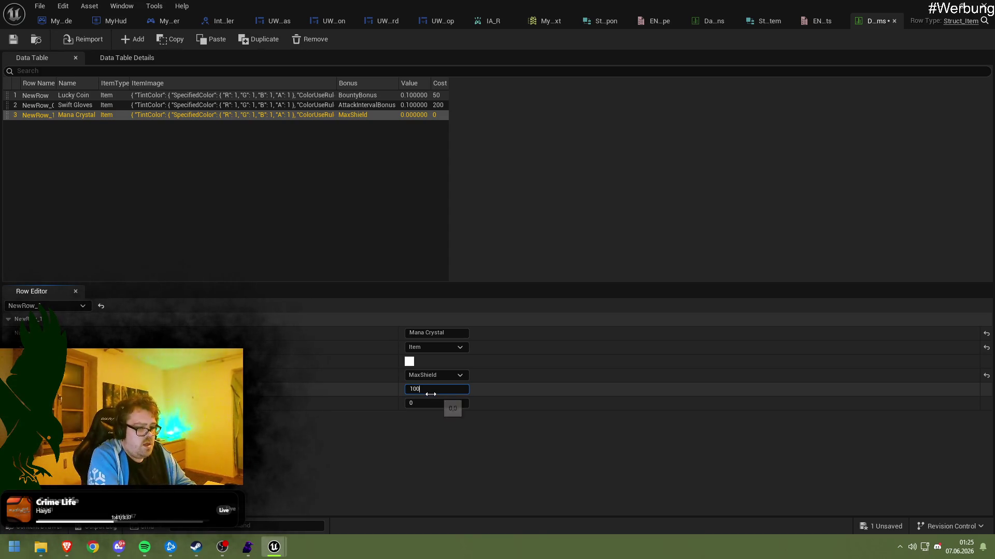
pyautogui.click(441, 402)
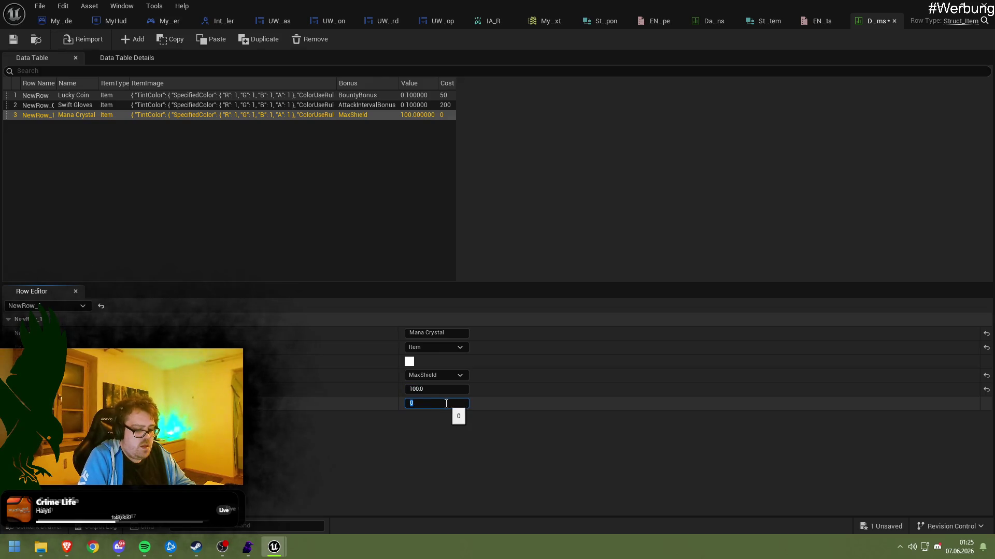
pyautogui.write('200')
pyautogui.press('Return')
pyautogui.click(155, 121)
pyautogui.click(135, 115)
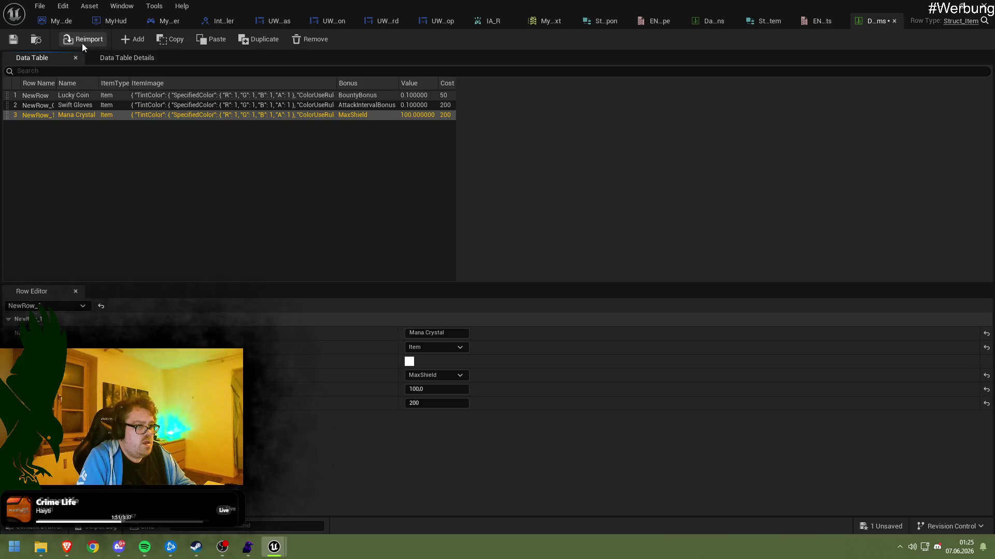
pyautogui.click(126, 39)
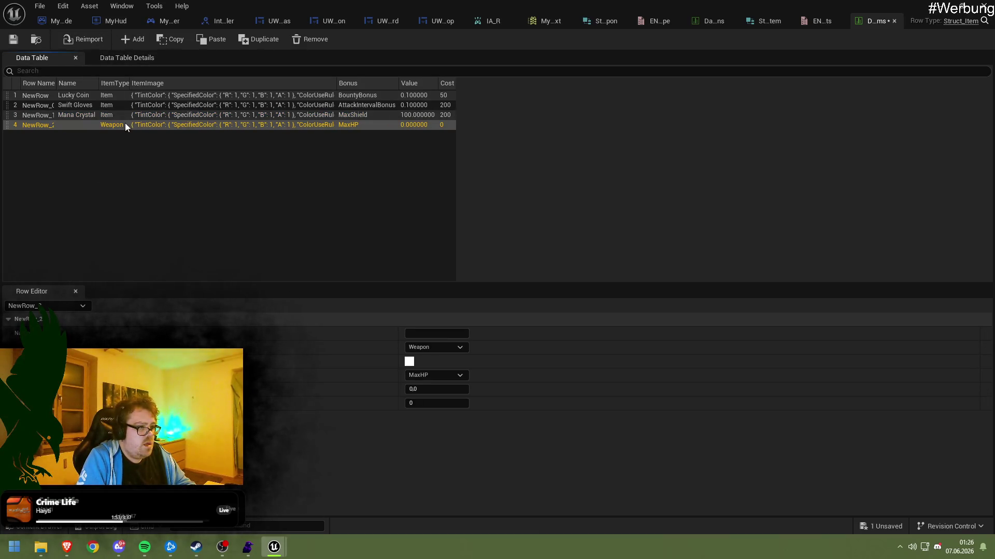
# Make the fourth row Arcane Focus: Item, ShieldReg bonus, Value 0.3, Cost 200
pyautogui.click(430, 347)
pyautogui.click(430, 365)
pyautogui.click(429, 334)
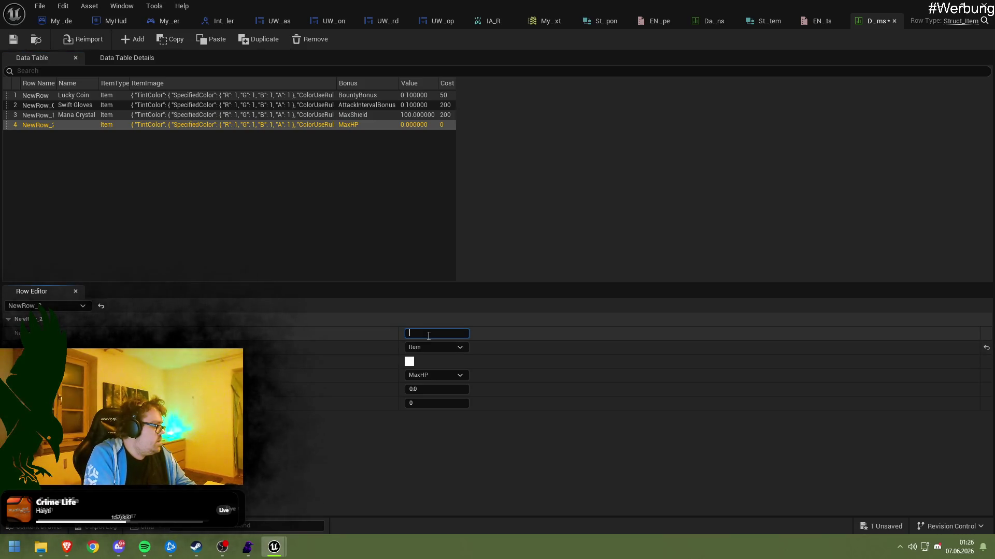
pyautogui.write('Arcane Focus')
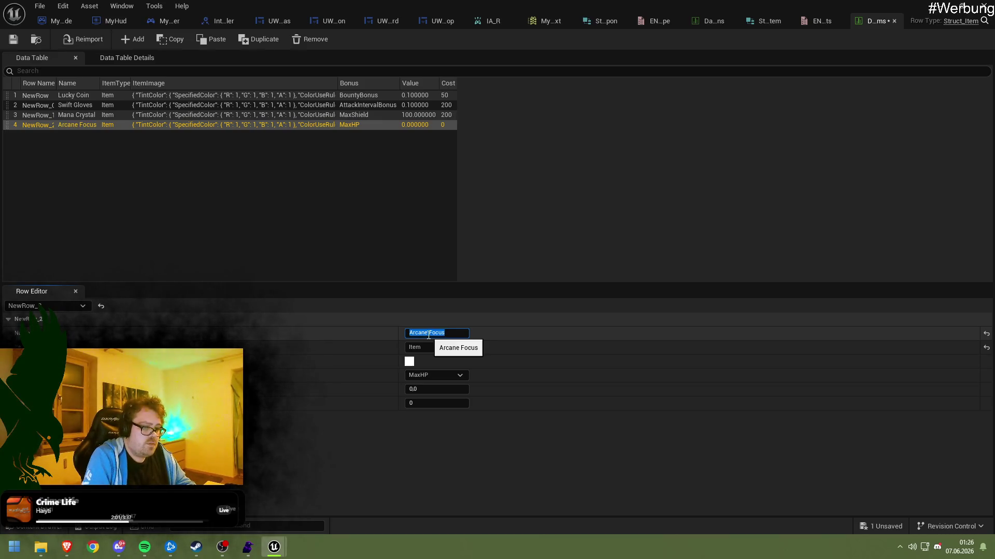
pyautogui.press('Return')
pyautogui.click(419, 376)
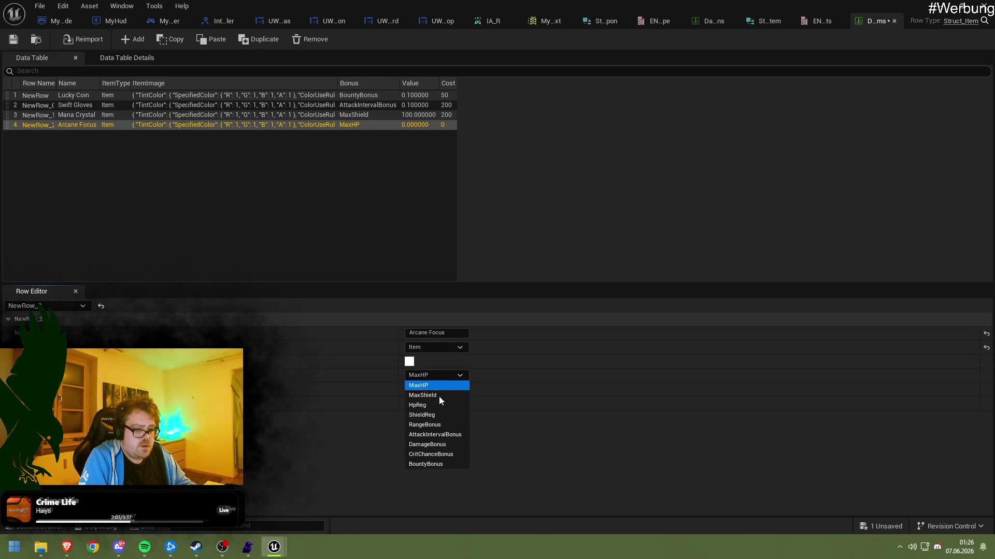
pyautogui.click(430, 414)
pyautogui.click(433, 390)
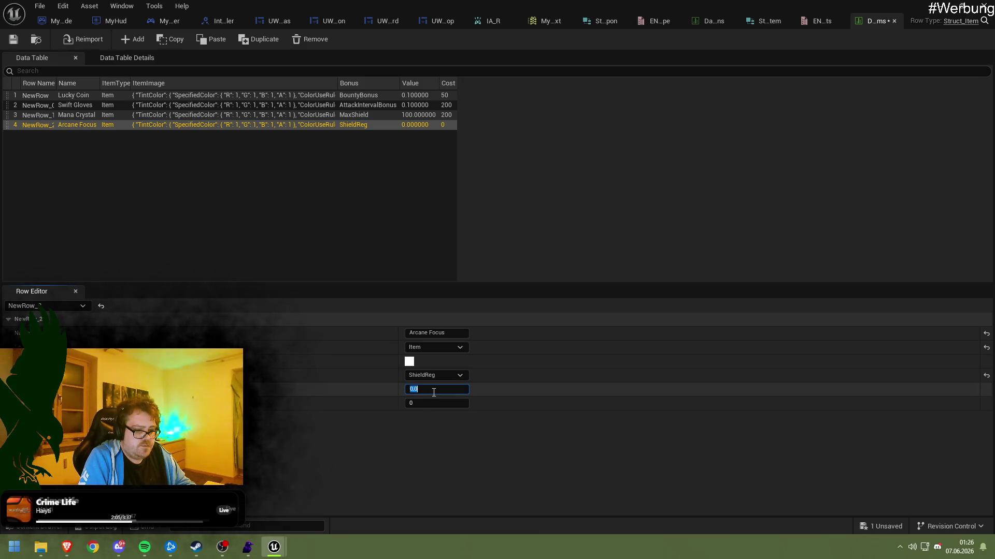
pyautogui.write('0.')
pyautogui.click(440, 404)
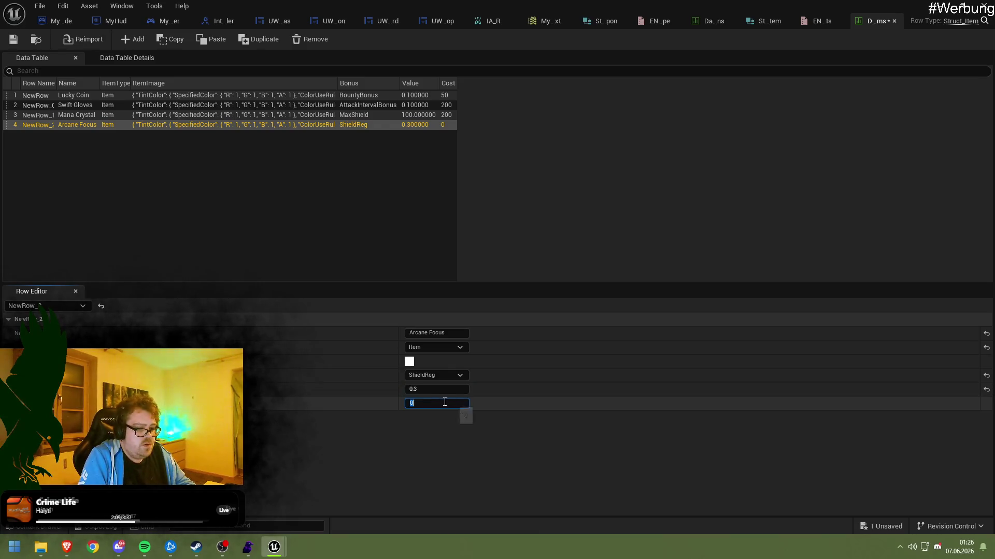
pyautogui.write('200')
pyautogui.press('Return')
# Set Swift Gloves' item image to 127grey
pyautogui.click(364, 361)
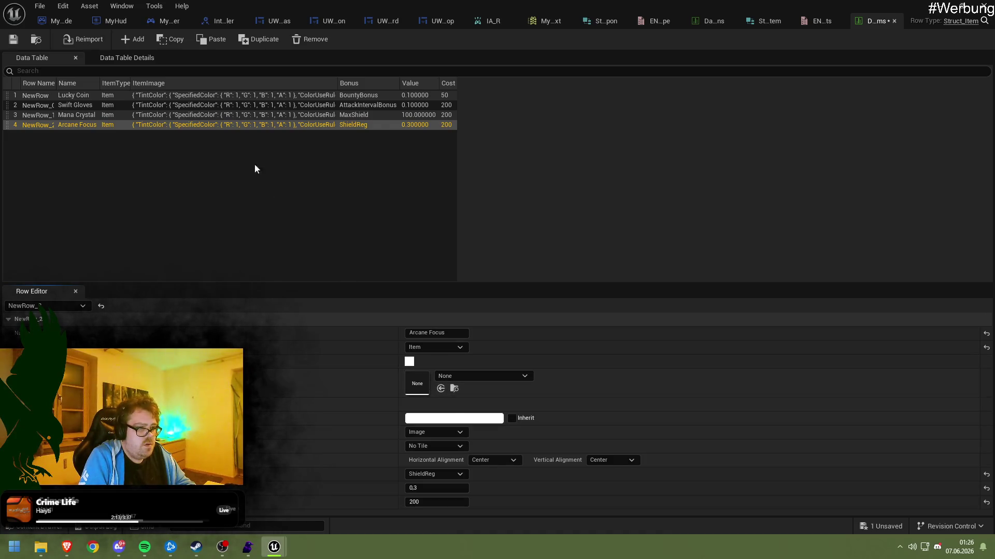
pyautogui.click(252, 97)
pyautogui.click(253, 103)
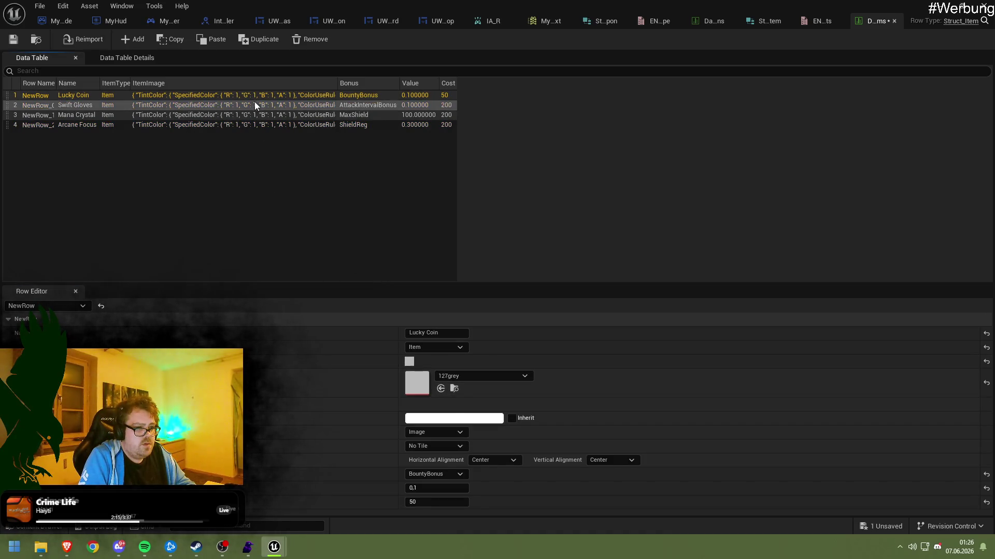
pyautogui.click(255, 111)
pyautogui.click(253, 102)
pyautogui.click(456, 376)
pyautogui.write('123')
pyautogui.press('BackSpace')
pyautogui.click(502, 254)
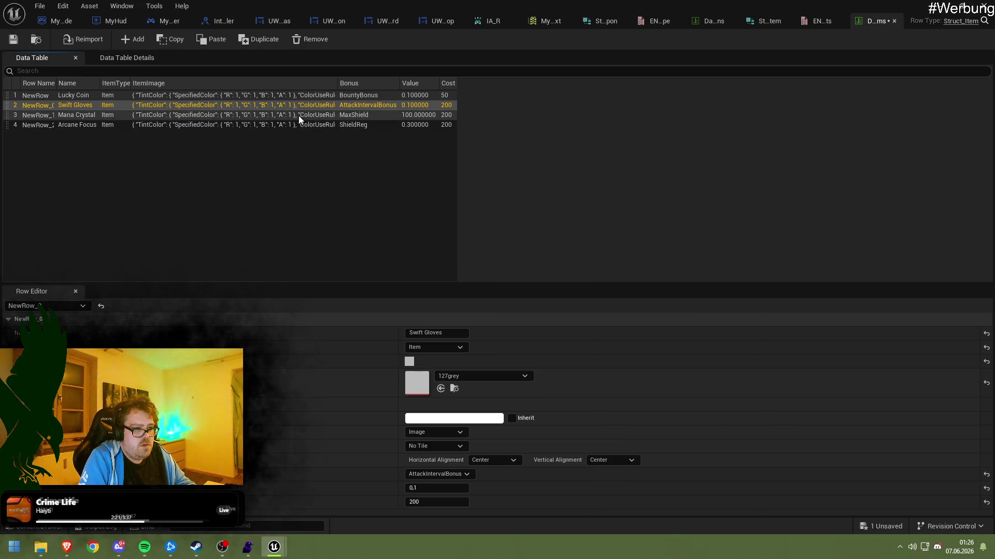
# Give Mana Crystal and Arcane Focus the 127grey image, then add a fifth row
pyautogui.click(298, 115)
pyautogui.click(456, 376)
pyautogui.click(481, 244)
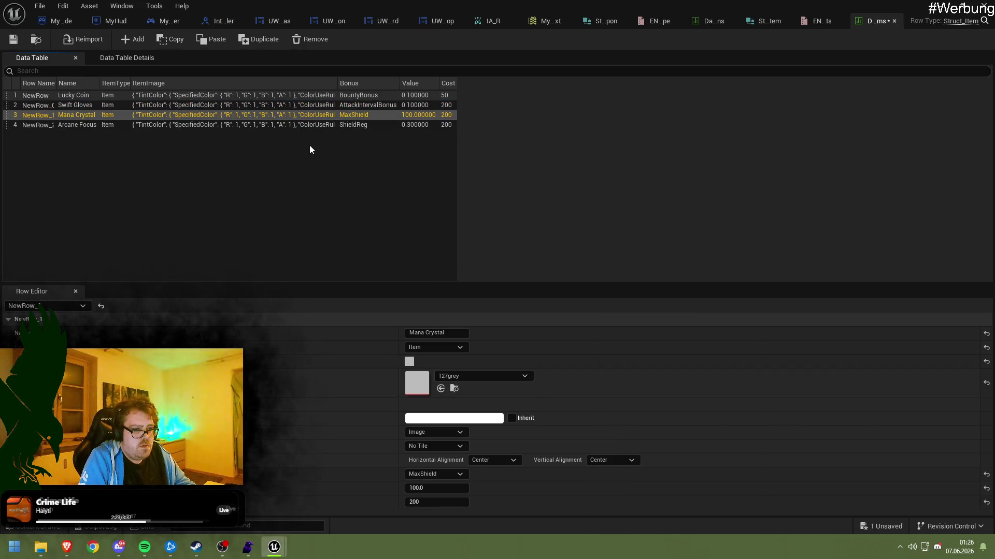
pyautogui.click(383, 124)
pyautogui.click(469, 375)
pyautogui.click(467, 248)
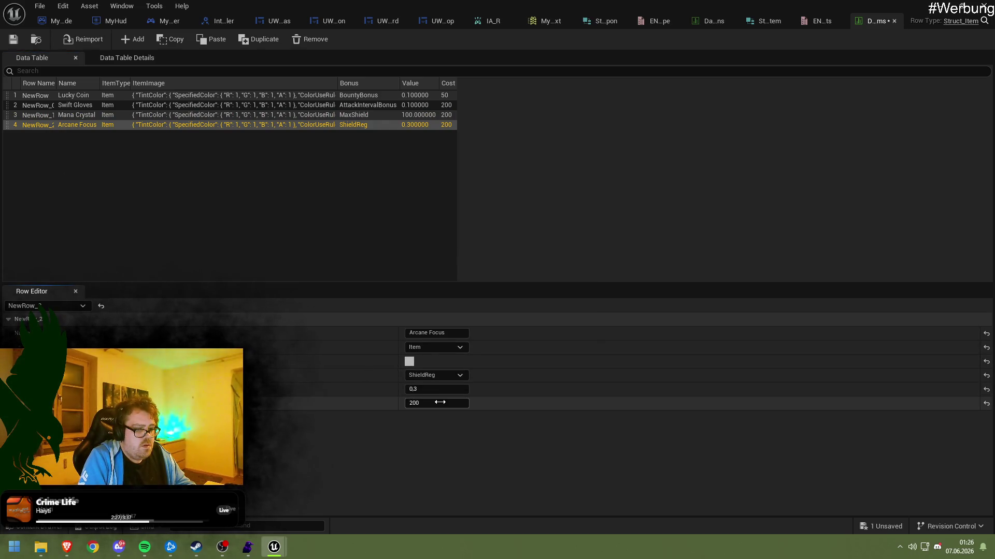
pyautogui.click(133, 40)
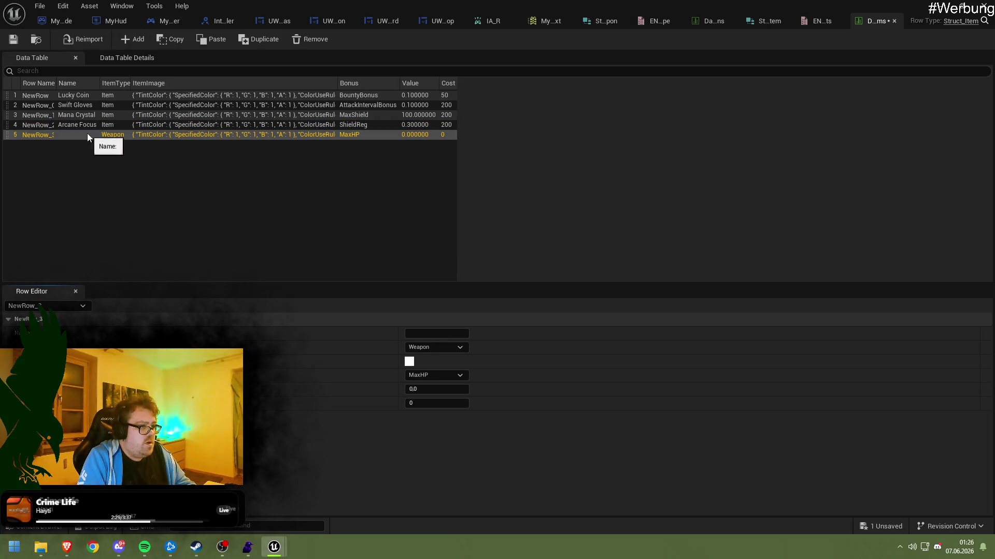
# Name the fifth row Ranger Scope, type Item, with the 127grey image
pyautogui.hotkey('alt', 'Tab')
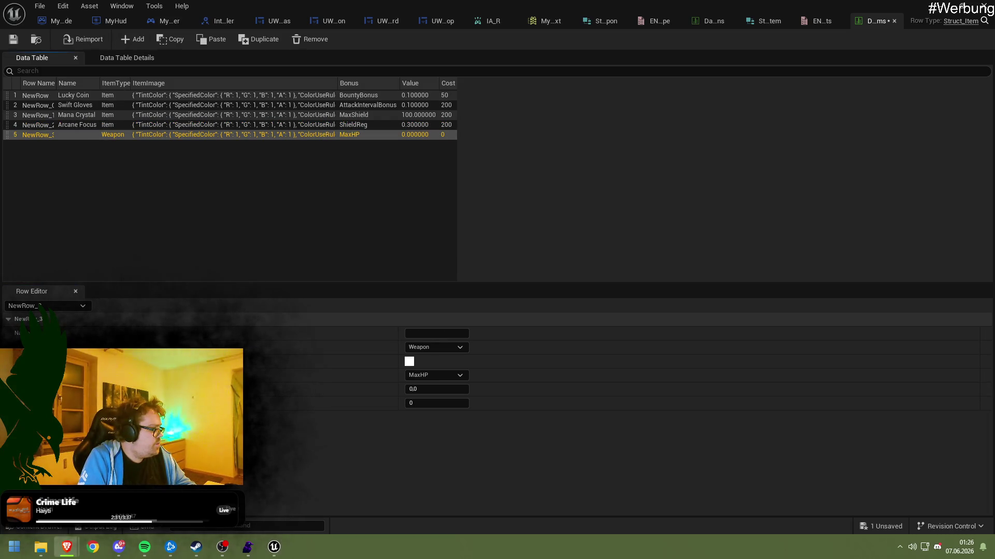
pyautogui.click(436, 333)
pyautogui.write('Ranger Scope')
pyautogui.click(434, 347)
pyautogui.click(429, 365)
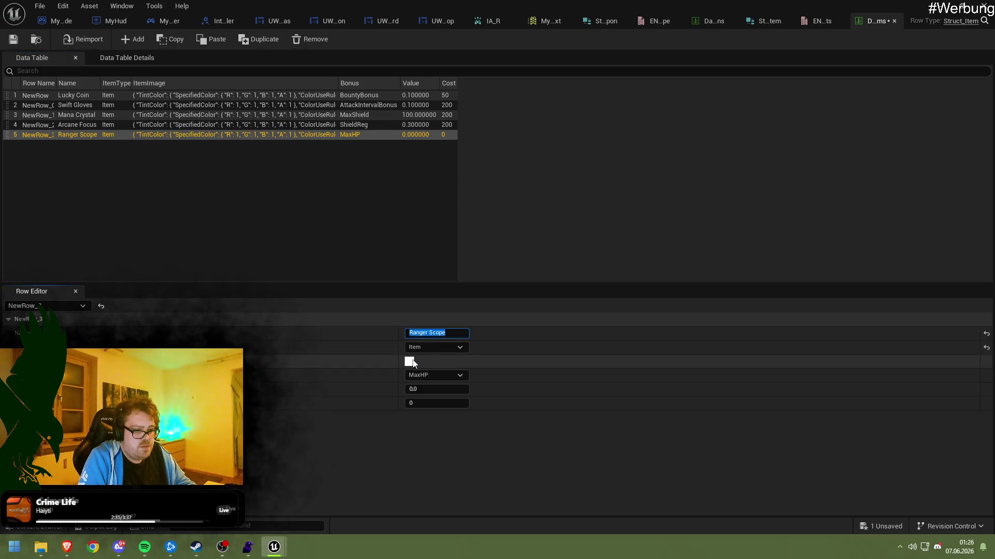
pyautogui.click(15, 361)
pyautogui.click(460, 383)
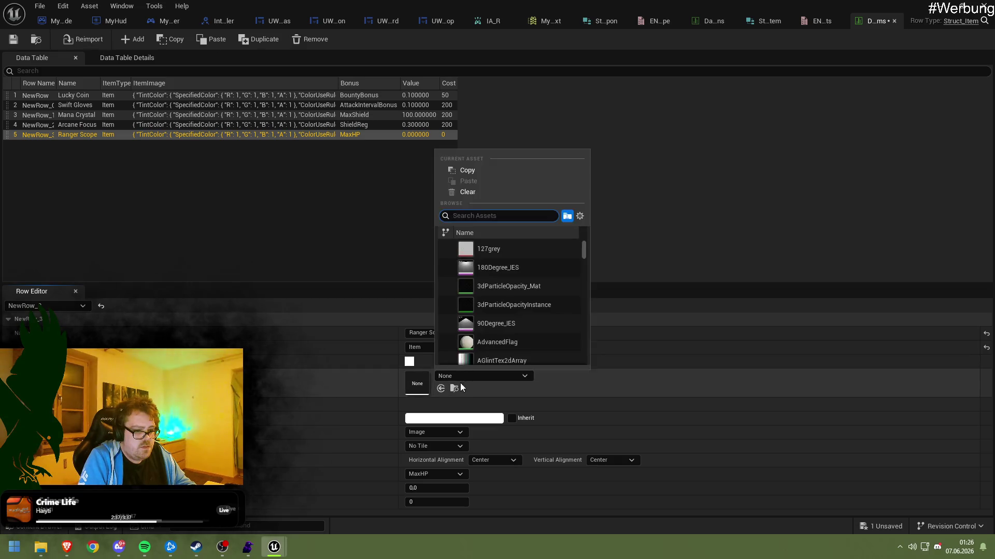
pyautogui.click(502, 251)
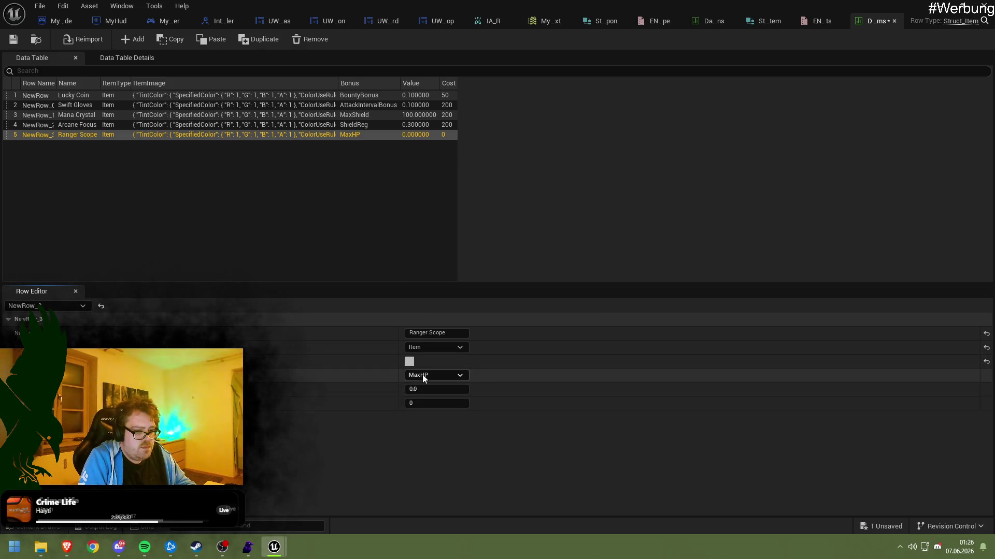
# Give Ranger Scope the RangeBonus bonus, Value 150 and Cost 500, then save the table
pyautogui.click(423, 375)
pyautogui.click(430, 415)
pyautogui.click(431, 375)
pyautogui.click(424, 425)
pyautogui.click(425, 389)
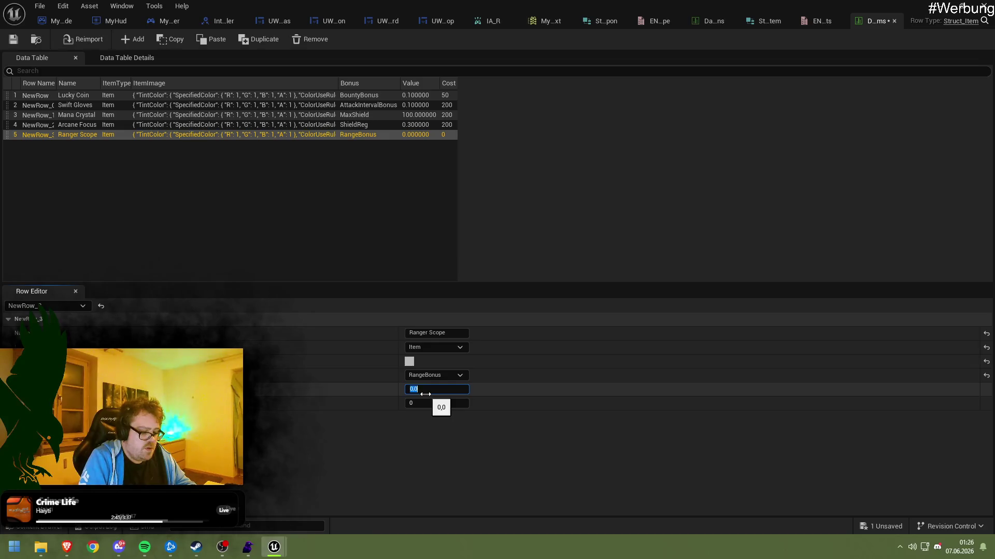
pyautogui.write('150')
pyautogui.click(448, 404)
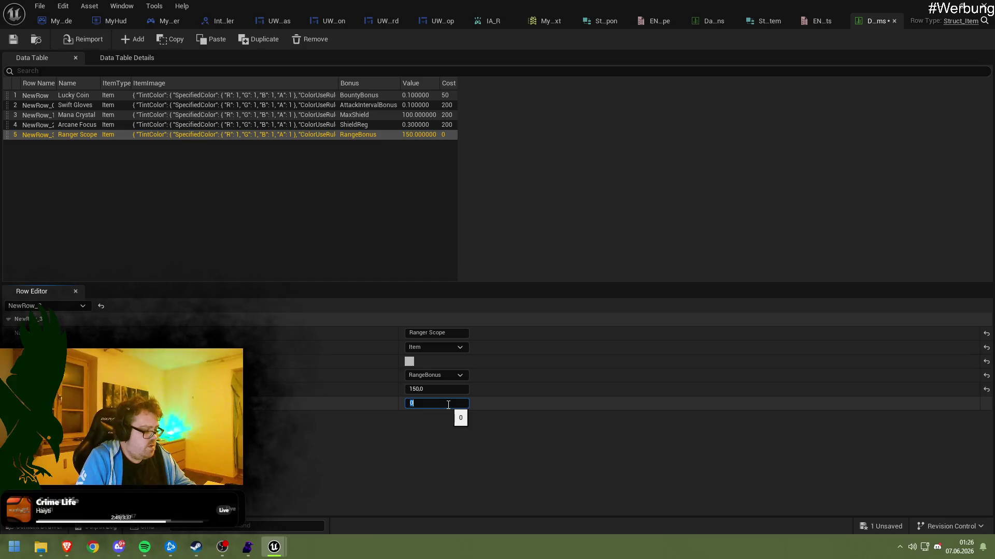
pyautogui.write('500')
pyautogui.press('Return')
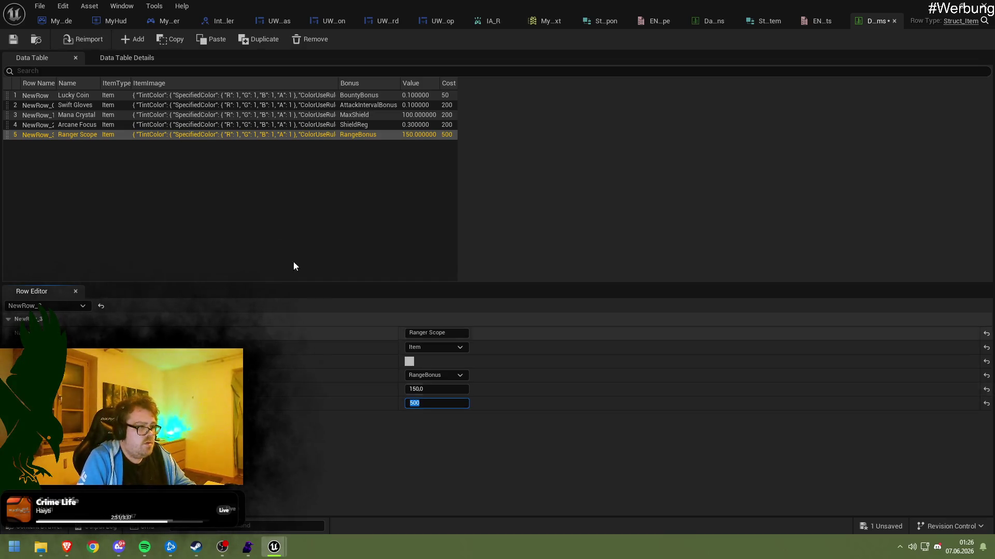
pyautogui.click(13, 39)
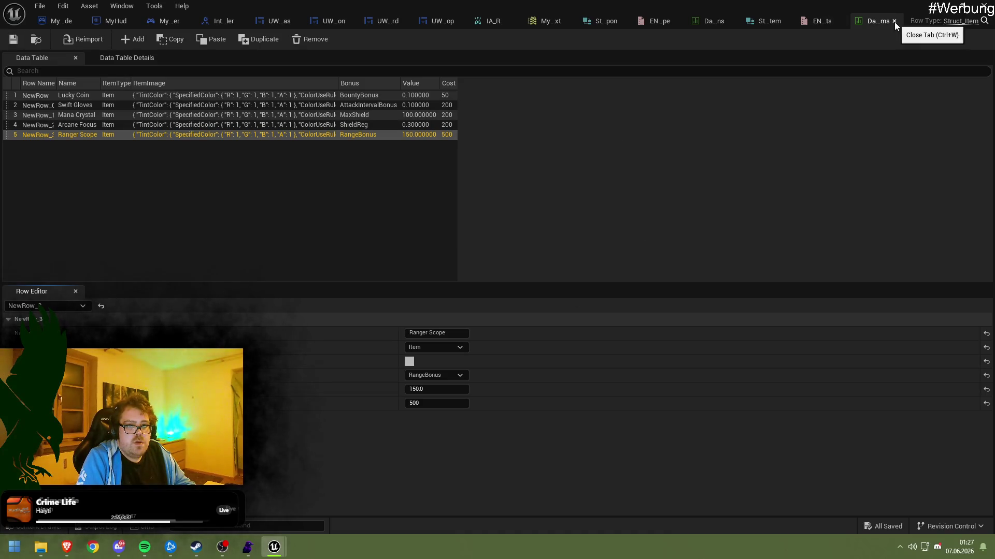
# Close the weapon table, Struct_Item, enum, DataTable_Items, input mapping, IA_R and UW_Shop editors
pyautogui.click(726, 21)
pyautogui.click(731, 21)
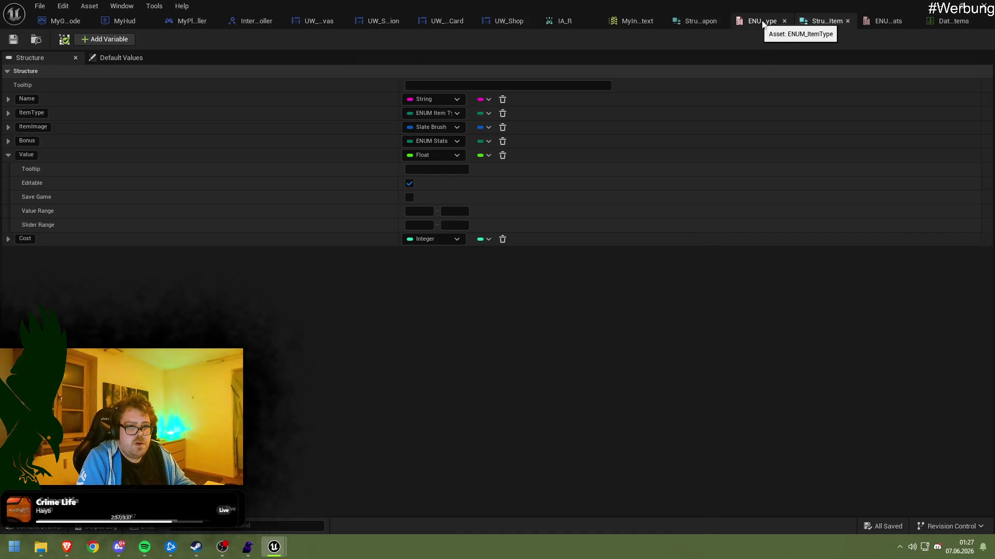
pyautogui.click(838, 21)
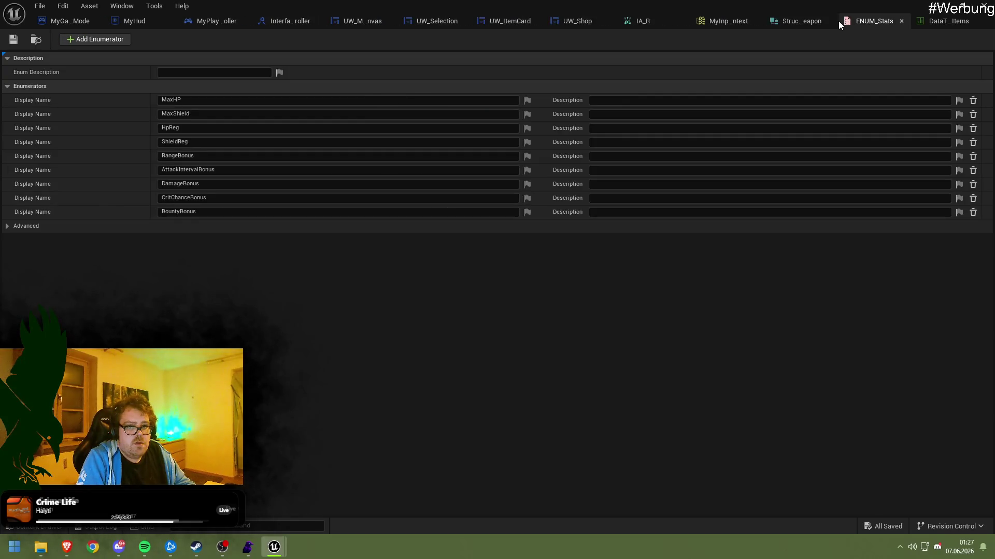
pyautogui.click(899, 23)
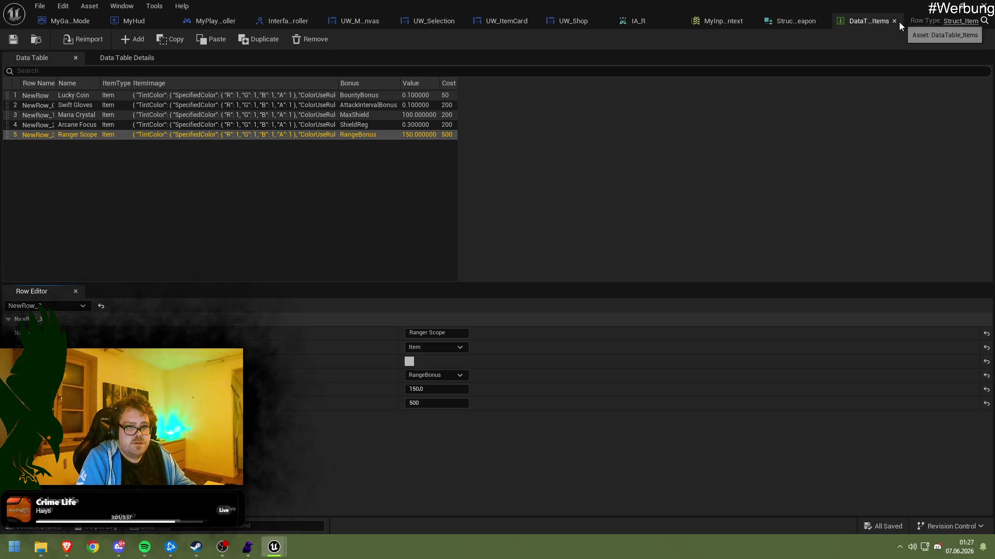
pyautogui.click(894, 20)
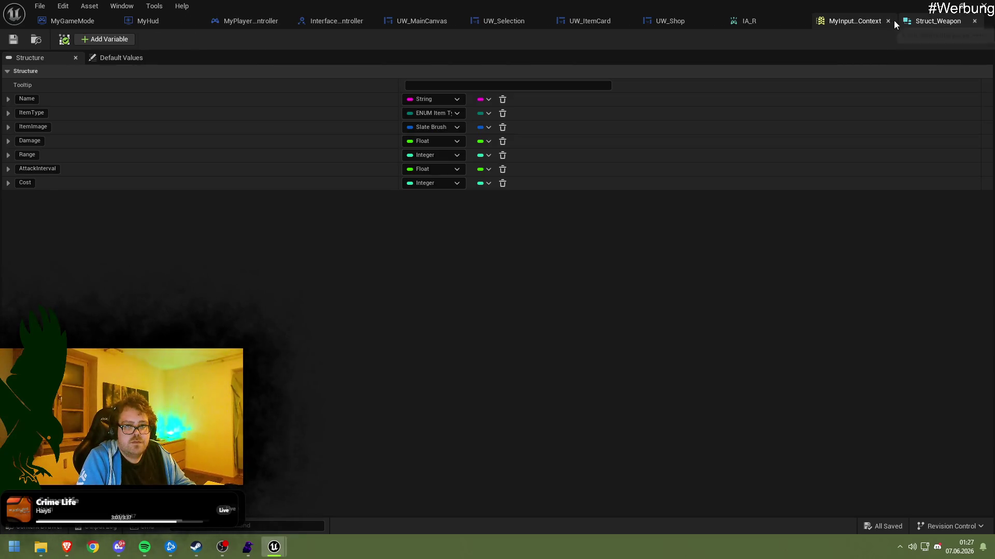
pyautogui.click(893, 21)
pyautogui.click(792, 21)
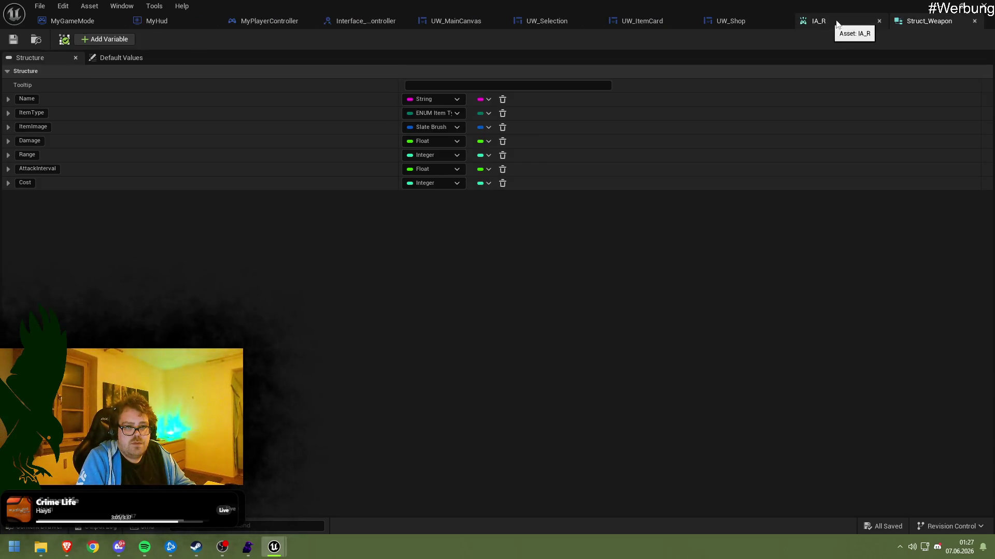
pyautogui.click(877, 21)
pyautogui.click(869, 21)
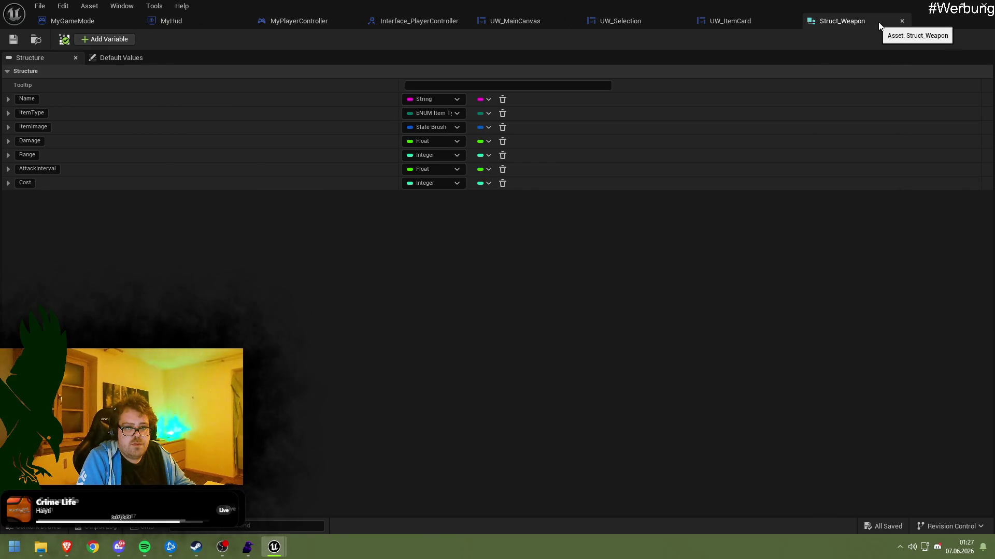
# Close the remaining blueprint editors and reopen UW_Shop from the Content Browser
pyautogui.click(899, 21)
pyautogui.click(792, 21)
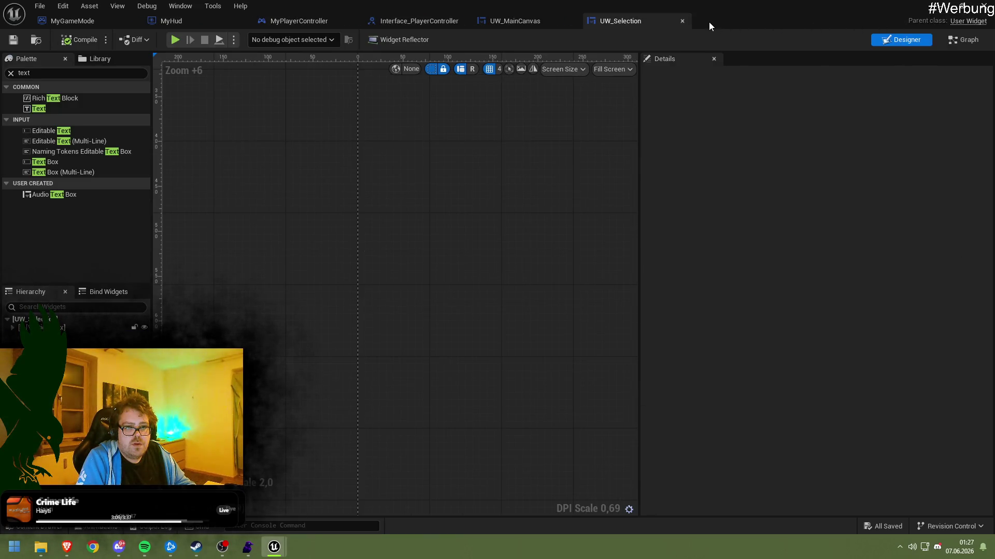
pyautogui.click(682, 23)
pyautogui.click(572, 21)
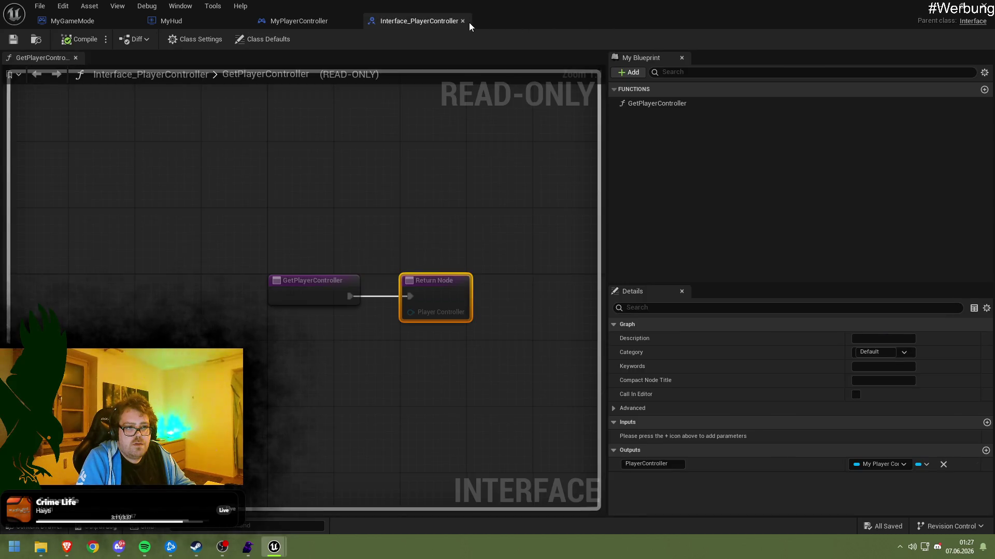
pyautogui.click(465, 21)
pyautogui.click(353, 21)
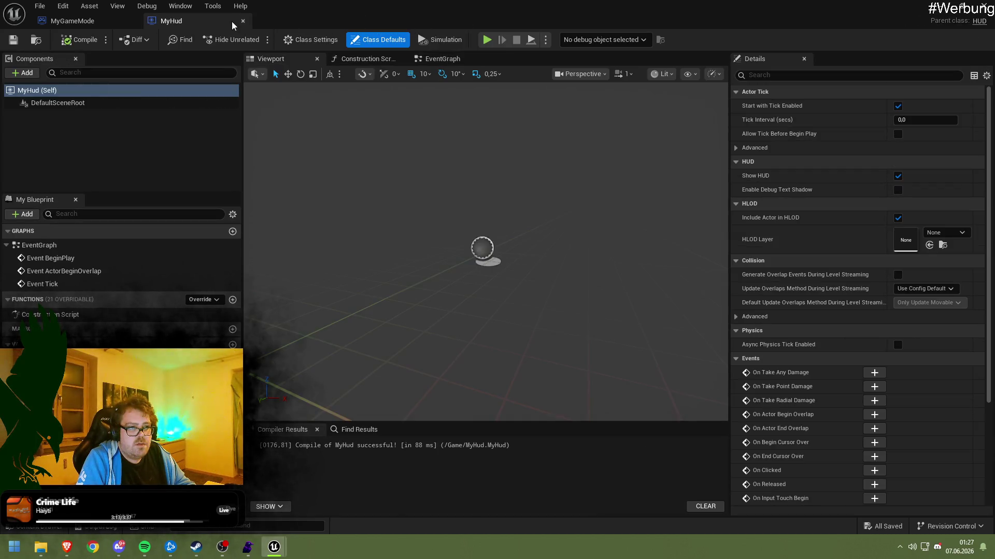
pyautogui.click(244, 21)
pyautogui.click(137, 20)
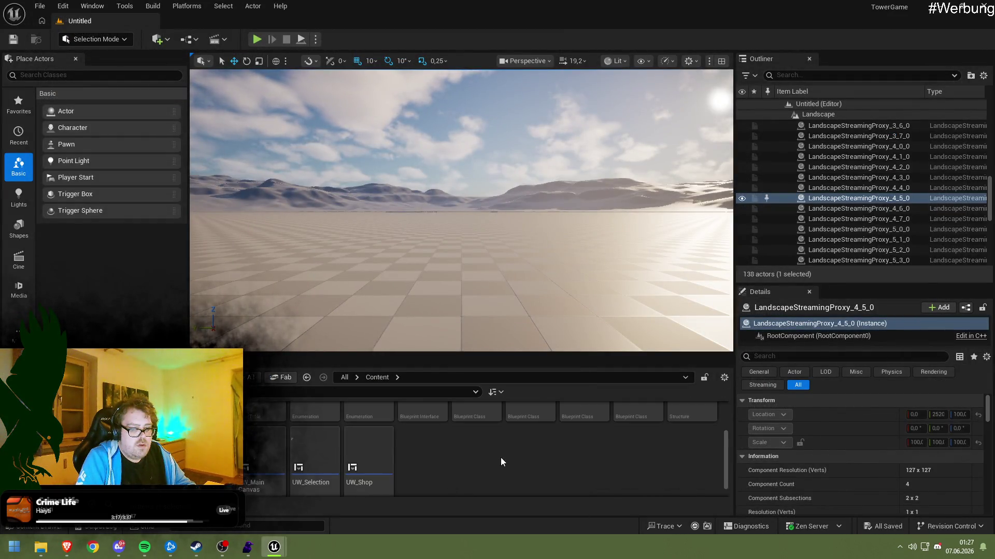
pyautogui.scroll(-2, 502, 458)
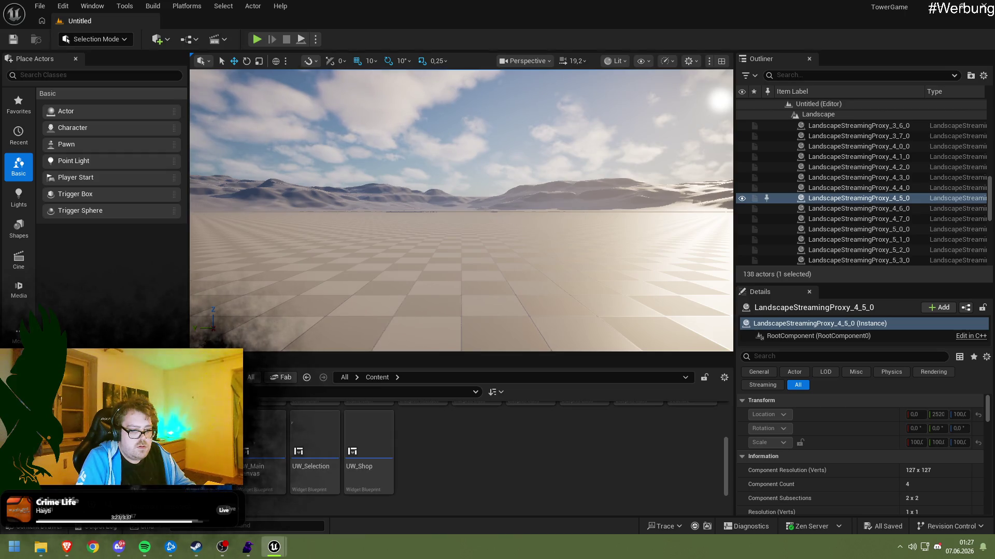
pyautogui.doubleClick(377, 446)
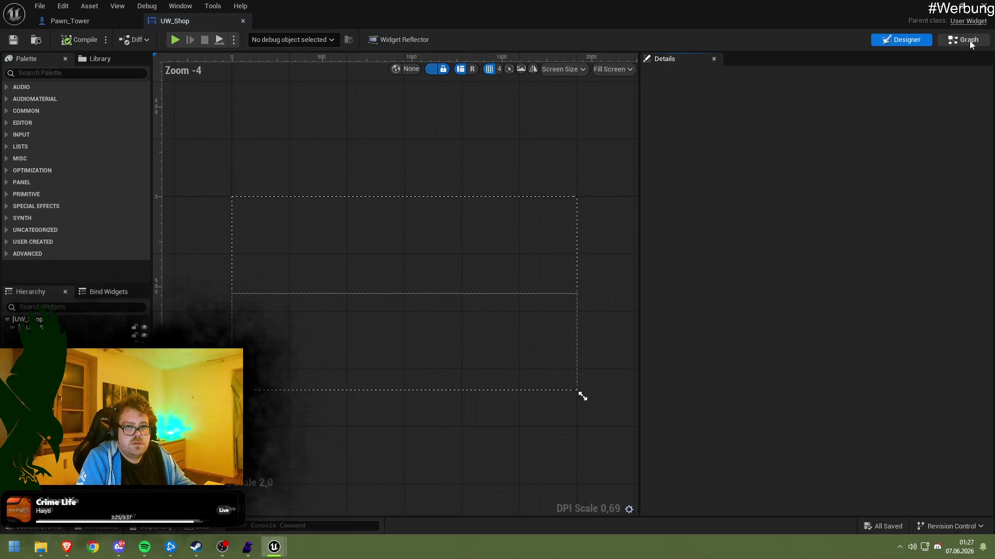
# In UW_Shop's graph, reposition the RefreshShop node and save the blueprint
pyautogui.click(963, 39)
pyautogui.moveTo(405, 193)
pyautogui.mouseDown()
pyautogui.moveTo(356, 217)
pyautogui.moveTo(353, 206)
pyautogui.moveTo(367, 207)
pyautogui.mouseUp()
pyautogui.moveTo(338, 248); pyautogui.dragTo(418, 232)
pyautogui.click(395, 192)
pyautogui.moveTo(370, 276); pyautogui.dragTo(349, 169)
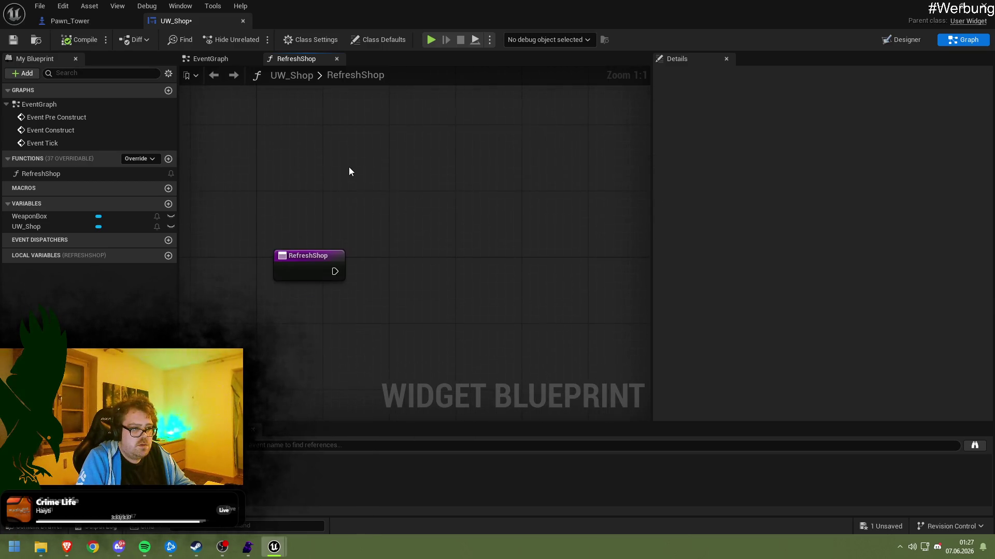
pyautogui.hotkey('ctrl', 's')
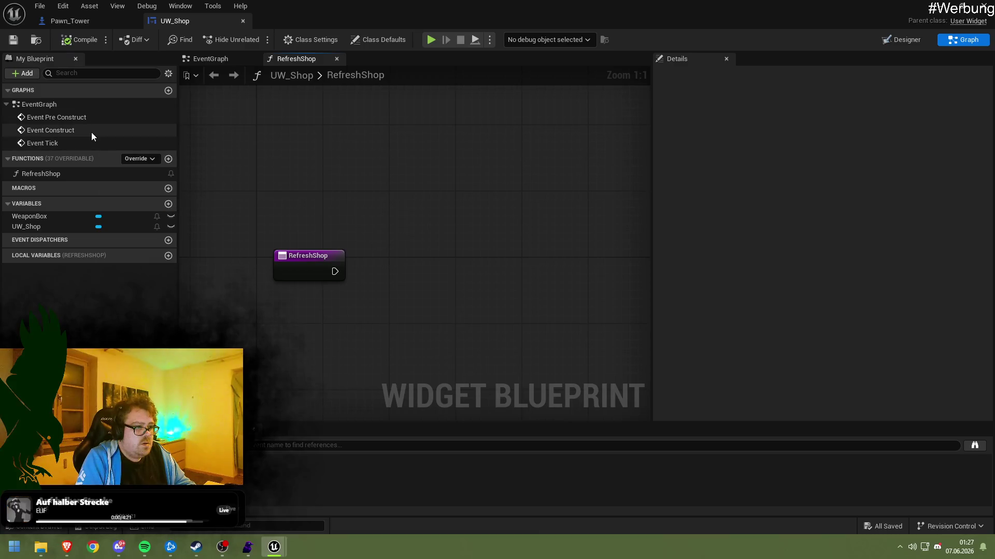
# From Event Construct's exec pin, search the action menu for 'get datata' functions
pyautogui.doubleClick(91, 131)
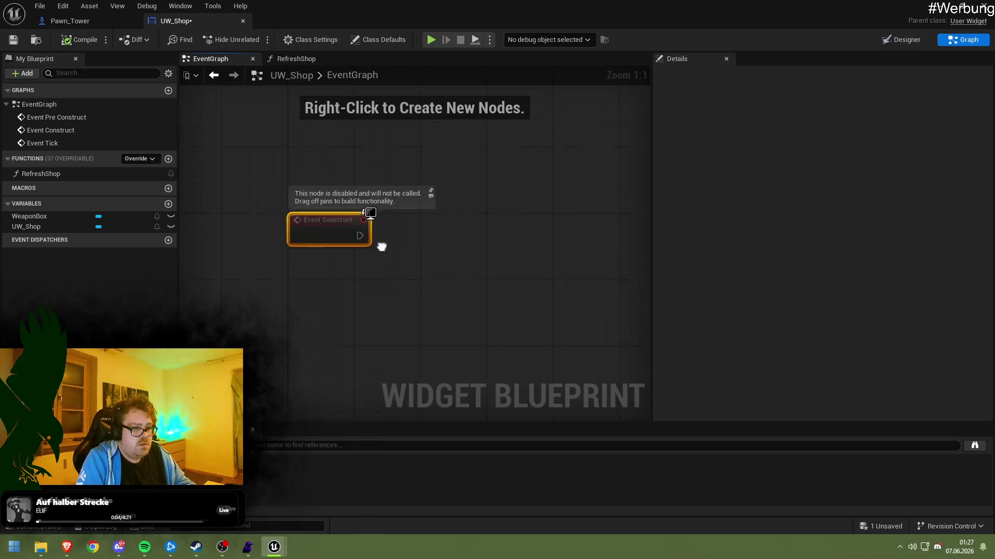
pyautogui.moveTo(357, 270)
pyautogui.mouseDown()
pyautogui.moveTo(399, 267)
pyautogui.moveTo(424, 289)
pyautogui.mouseUp()
pyautogui.write('getdata')
pyautogui.press('BackSpace')
pyautogui.write('datata')
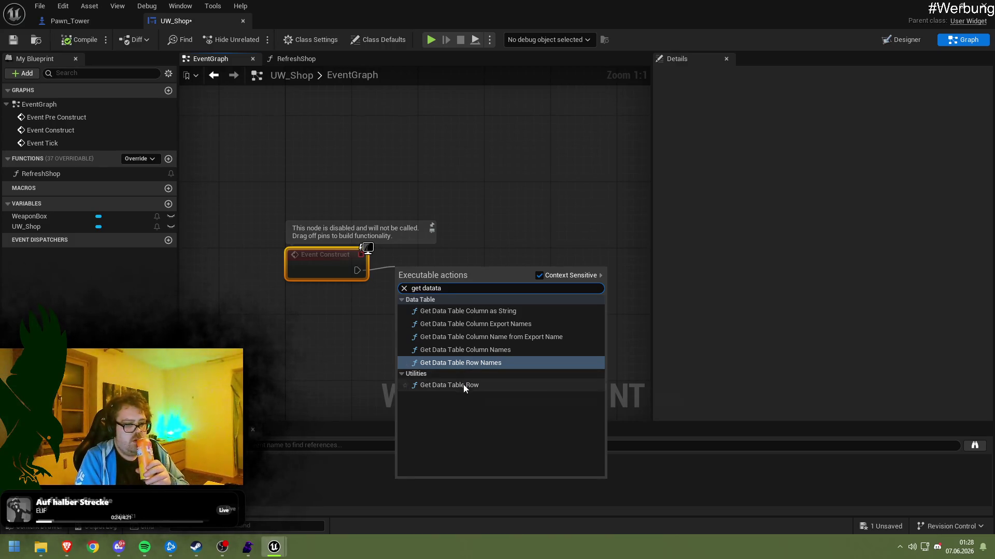
# Add a Get Data Table Row node after Event Construct, then a second via a 'Data Table' search
pyautogui.click(464, 385)
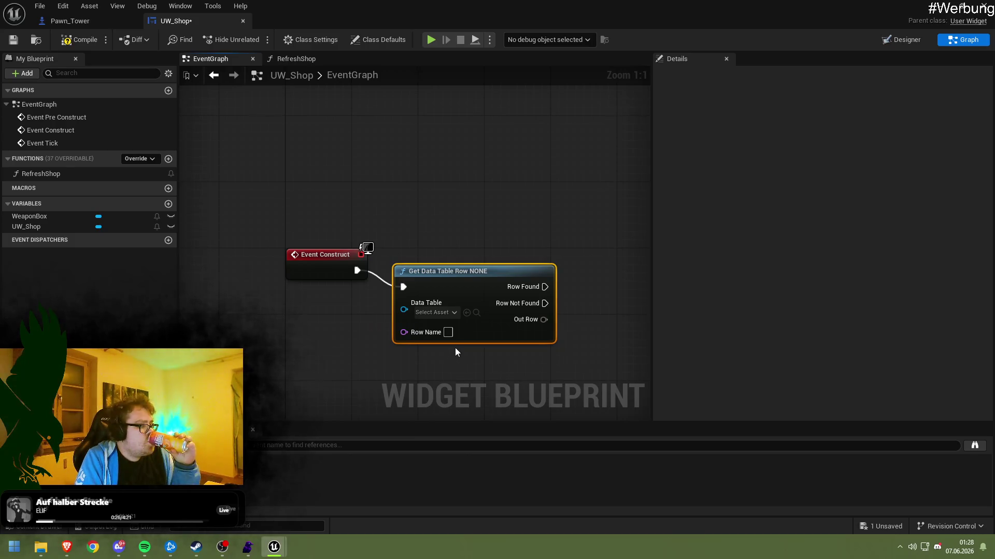
pyautogui.moveTo(357, 271)
pyautogui.mouseDown()
pyautogui.moveTo(378, 279)
pyautogui.moveTo(433, 204)
pyautogui.mouseUp()
pyautogui.write('getdata')
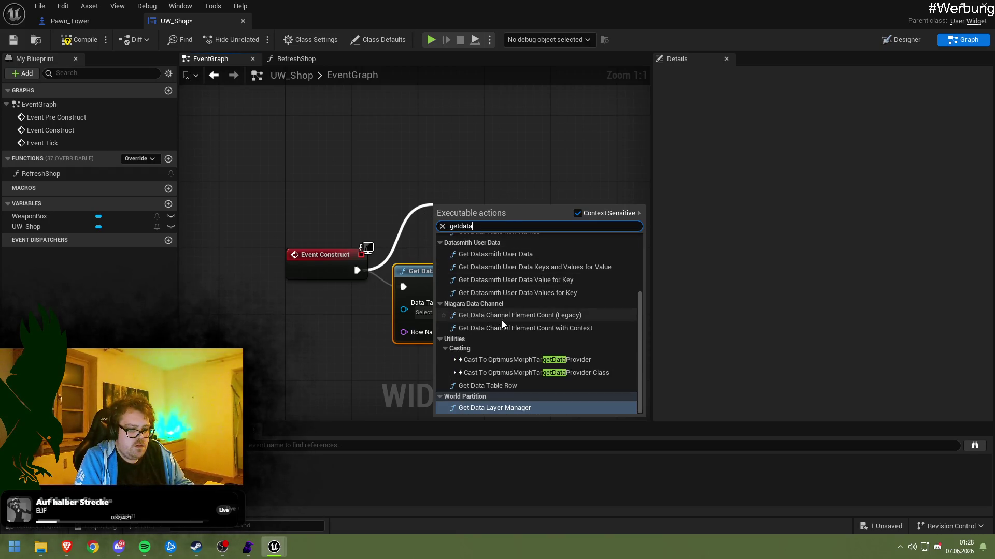
pyautogui.write('tab')
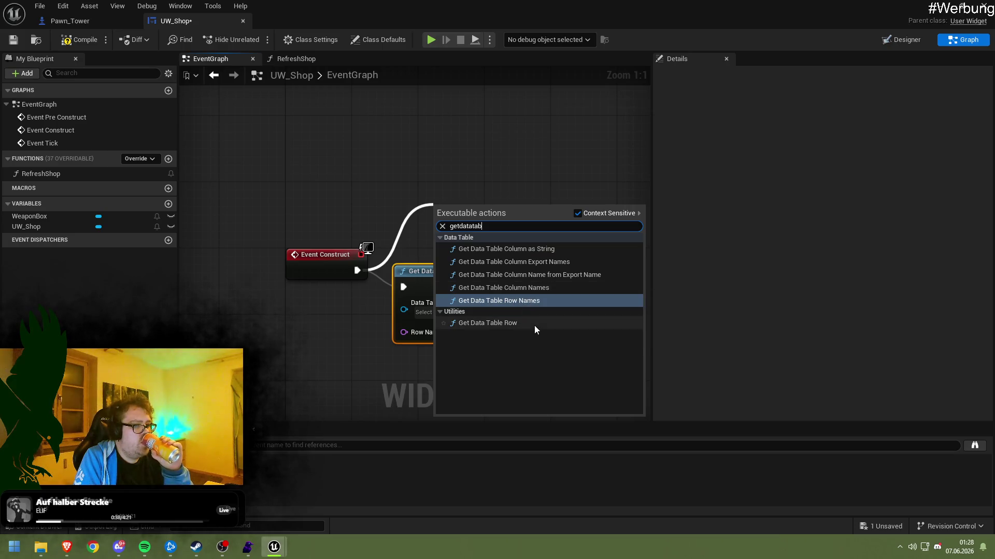
pyautogui.hotkey('ctrl', 'a')
pyautogui.write('Dat')
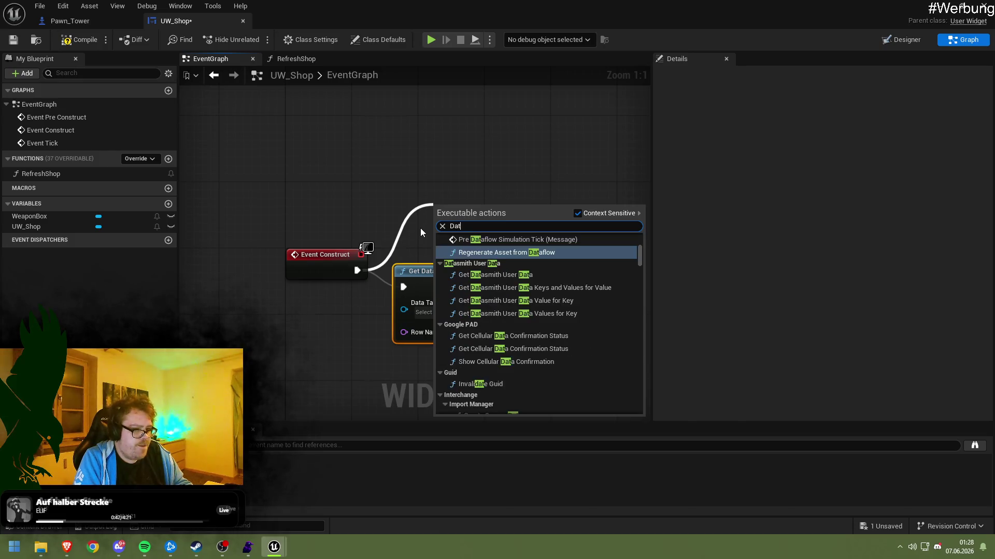
pyautogui.write('a Tabe')
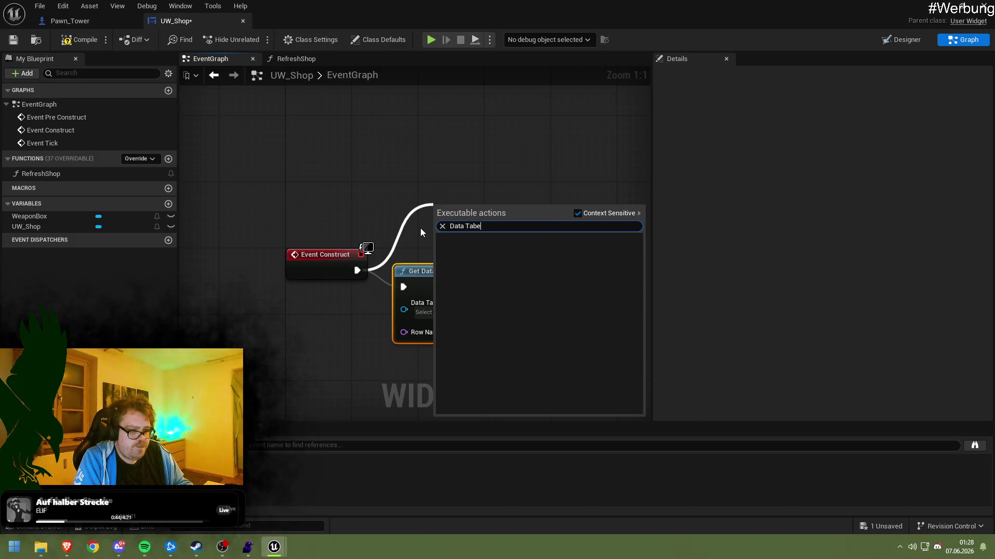
pyautogui.press('BackSpace')
pyautogui.write('le')
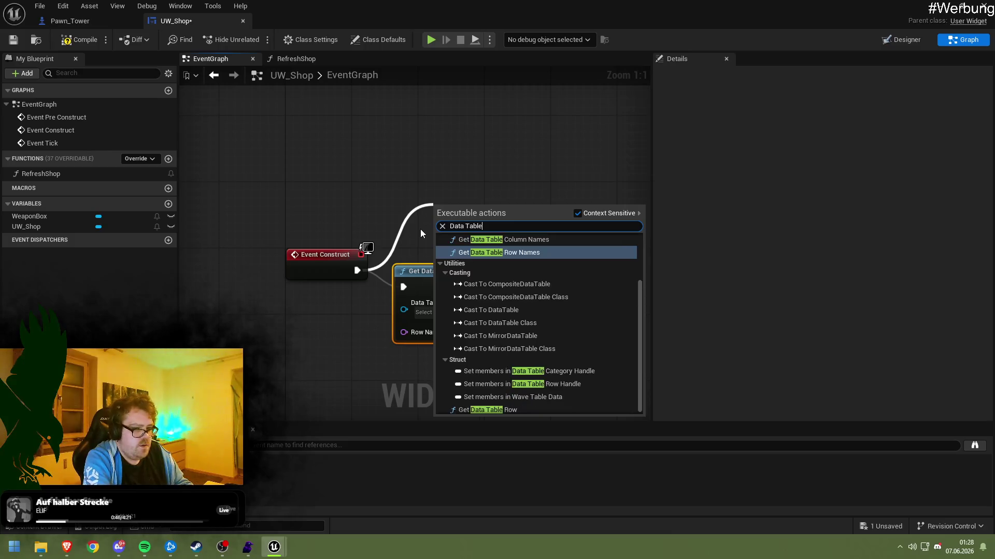
pyautogui.scroll(5, 570, 305)
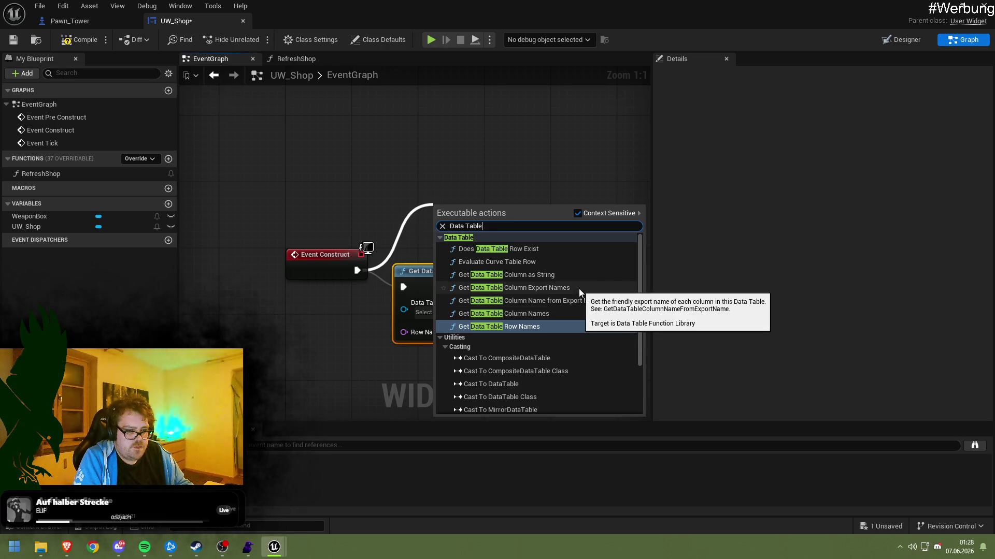
pyautogui.scroll(-3, 580, 288)
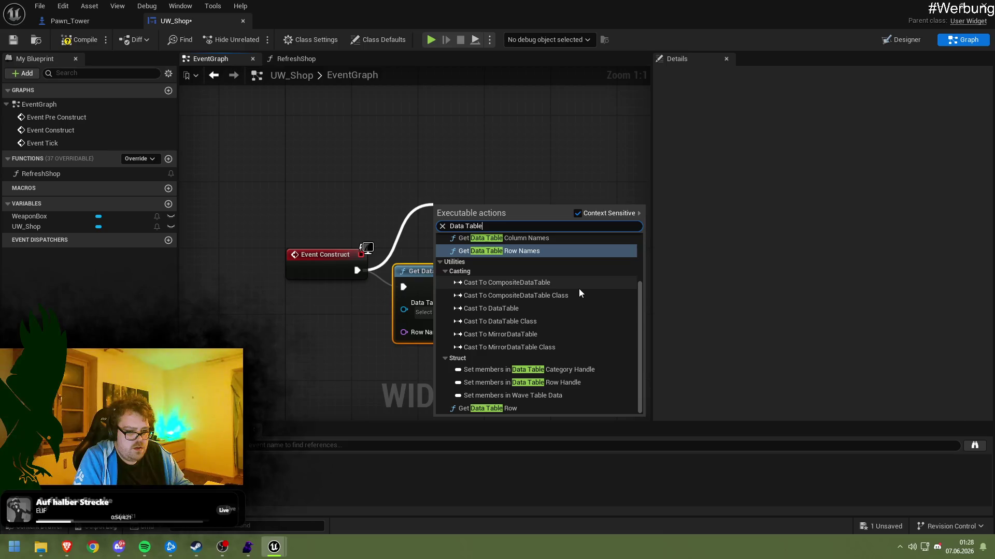
pyautogui.scroll(2, 520, 372)
pyautogui.scroll(-3, 520, 370)
pyautogui.click(506, 410)
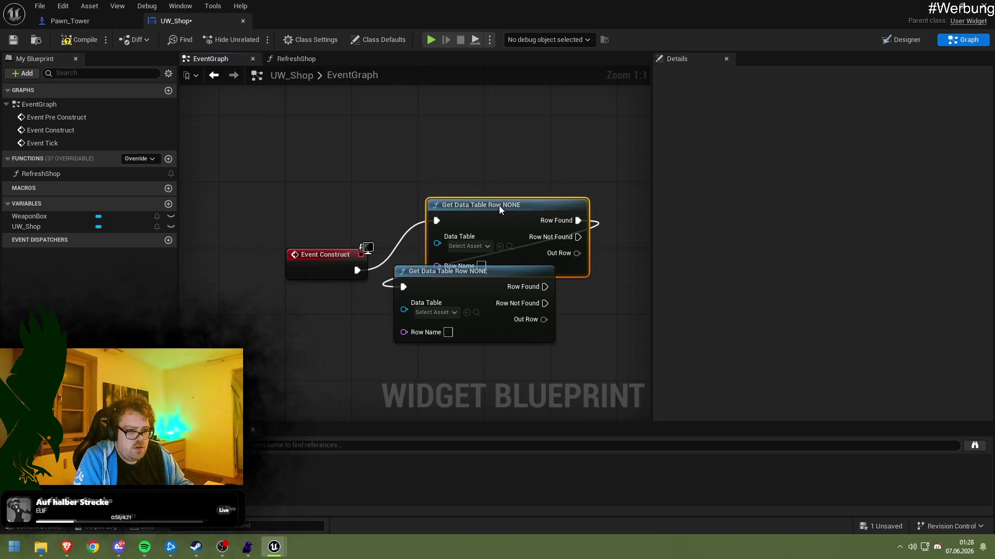
# Place the second Get Data Table Row node above the first and add a new variable
pyautogui.moveTo(498, 208); pyautogui.dragTo(466, 158)
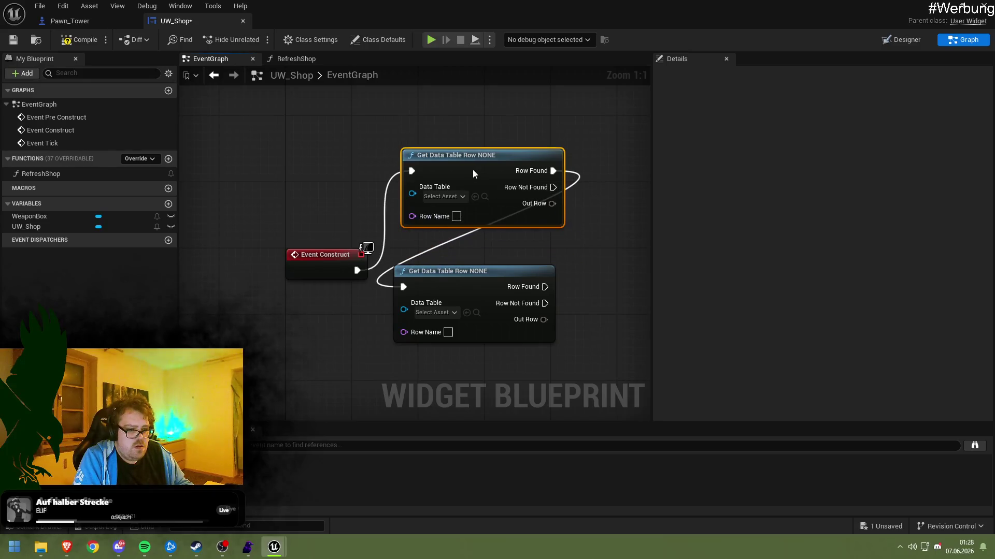
pyautogui.click(476, 283)
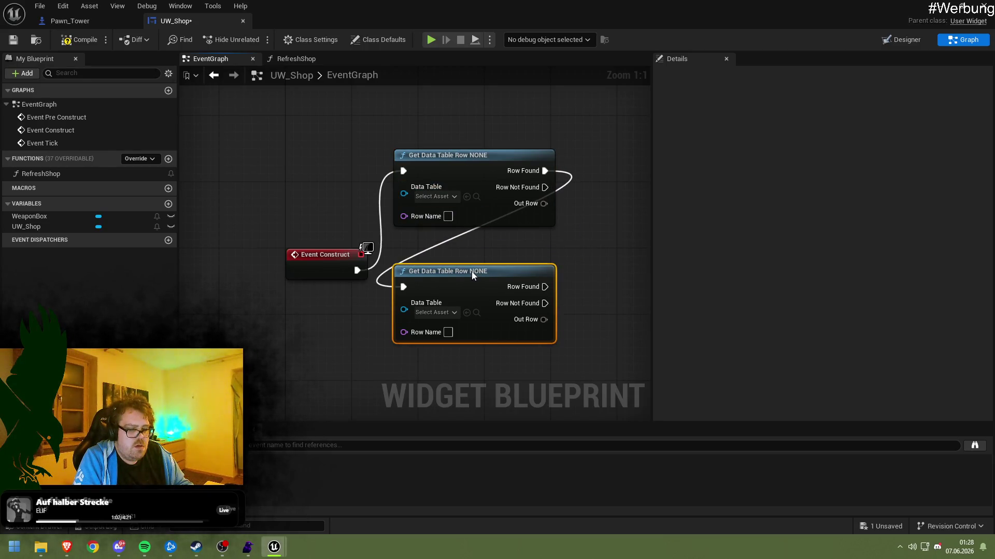
pyautogui.moveTo(471, 271)
pyautogui.mouseDown()
pyautogui.moveTo(488, 282)
pyautogui.moveTo(499, 275)
pyautogui.mouseUp()
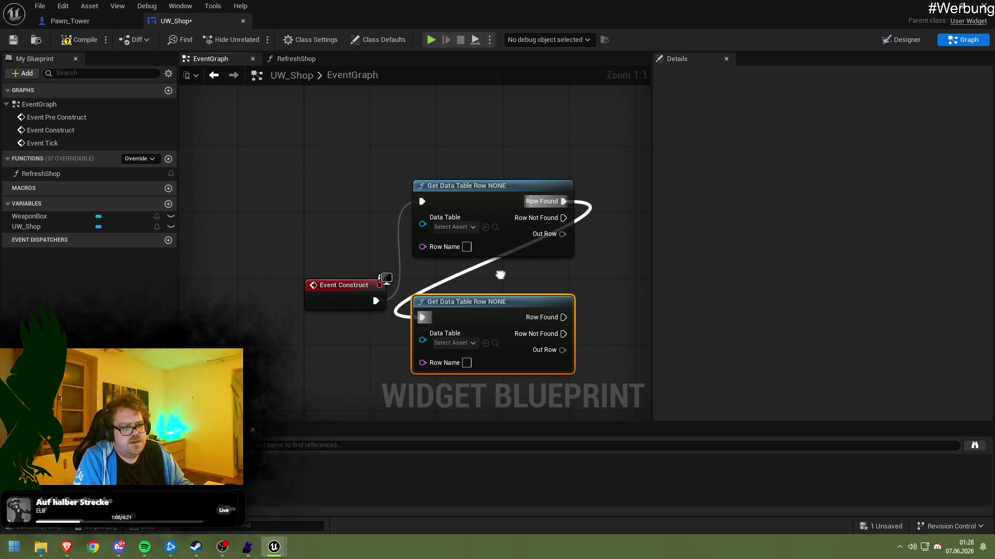
pyautogui.moveTo(500, 275); pyautogui.dragTo(492, 274)
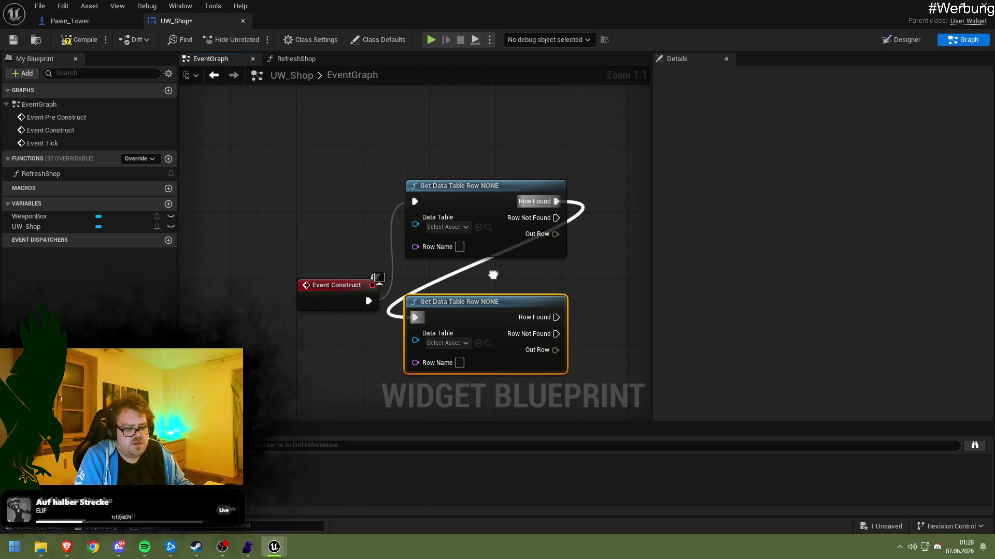
pyautogui.moveTo(344, 236); pyautogui.dragTo(362, 251)
pyautogui.click(168, 204)
# Name the new variable DataTable and check the node's Data Table asset choices
pyautogui.write('DataTab')
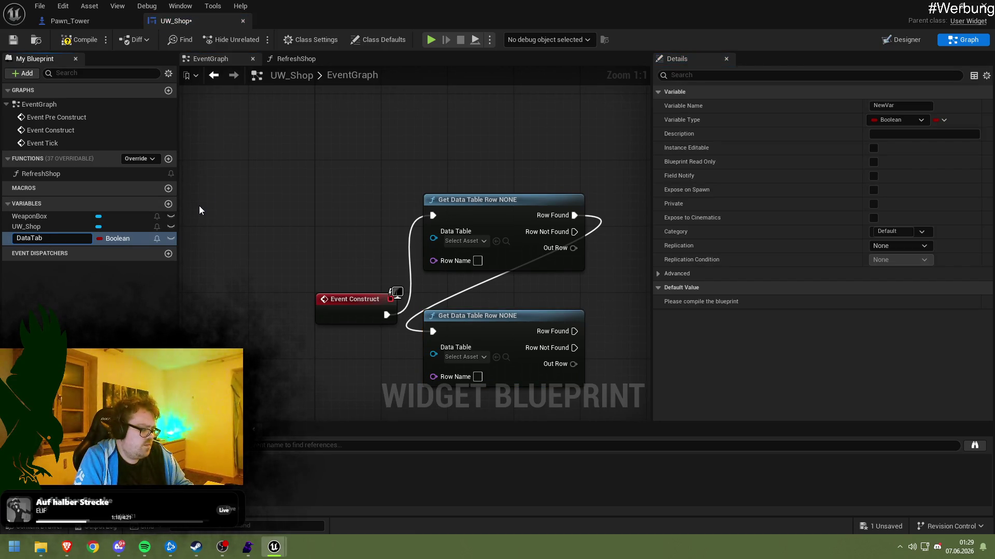
pyautogui.write('le')
pyautogui.press('Return')
pyautogui.click(129, 241)
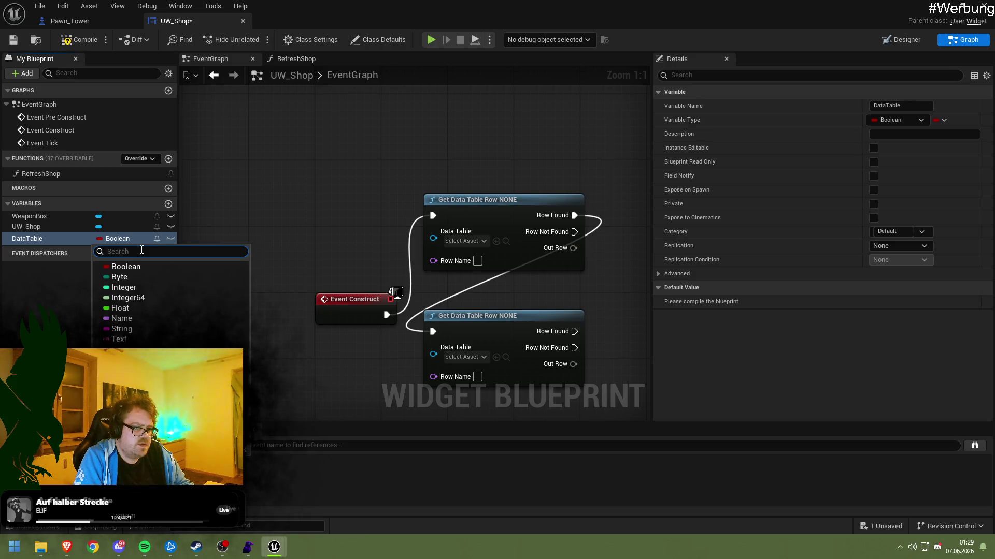
pyautogui.click(475, 233)
pyautogui.click(476, 234)
pyautogui.click(474, 235)
pyautogui.click(471, 239)
pyautogui.click(471, 239)
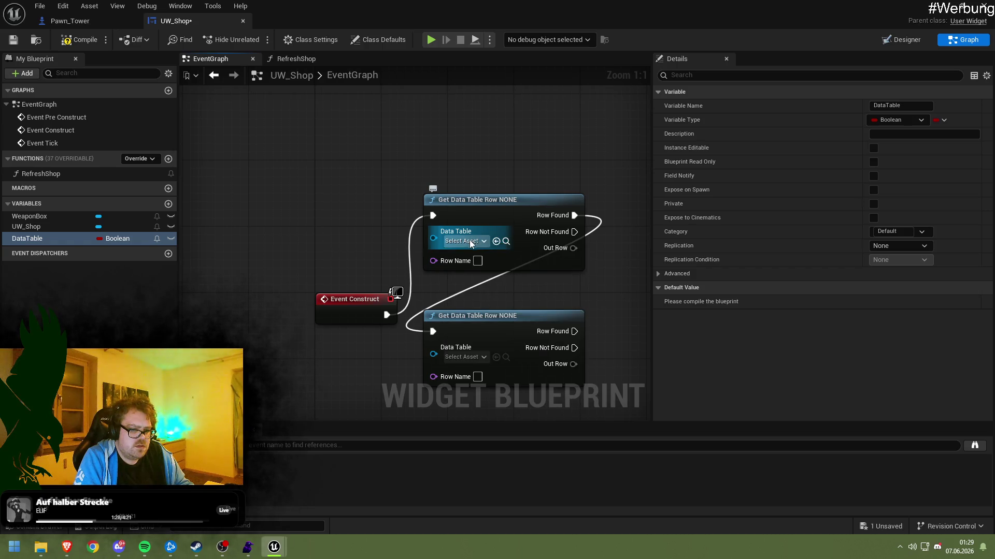
# Make DataTable a Data Table object reference and place its getter and a SET node in the graph
pyautogui.click(109, 238)
pyautogui.write('DataTab')
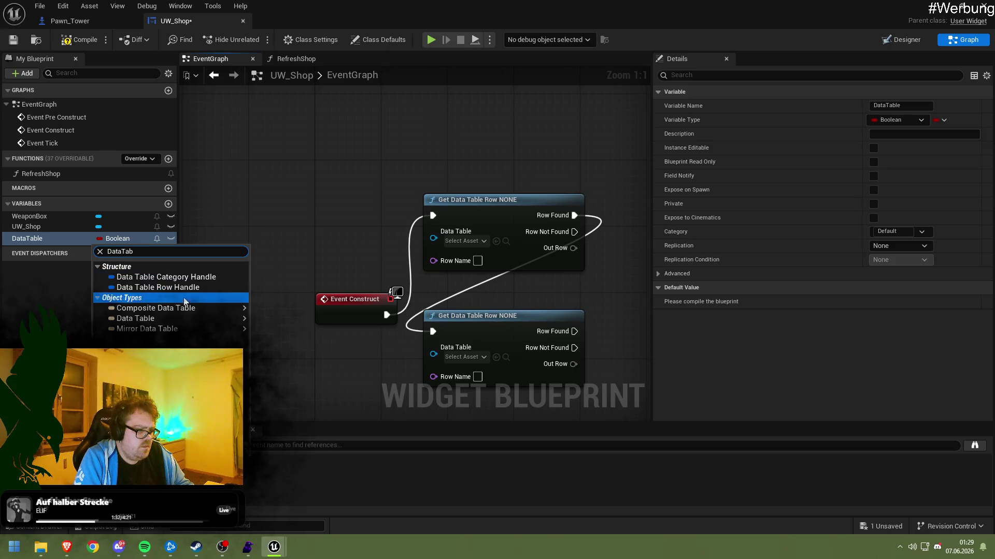
pyautogui.moveTo(177, 321)
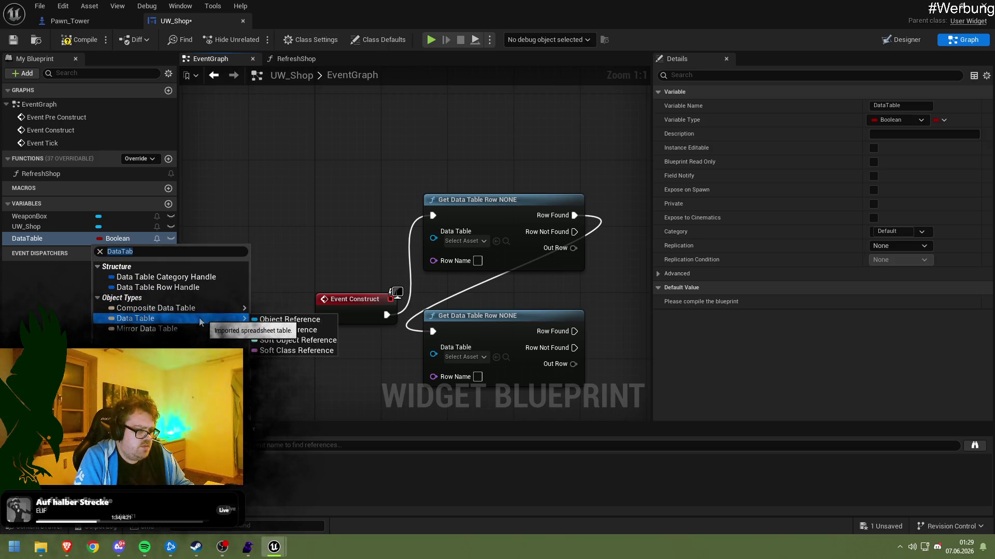
pyautogui.click(266, 320)
pyautogui.moveTo(98, 233); pyautogui.dragTo(293, 164)
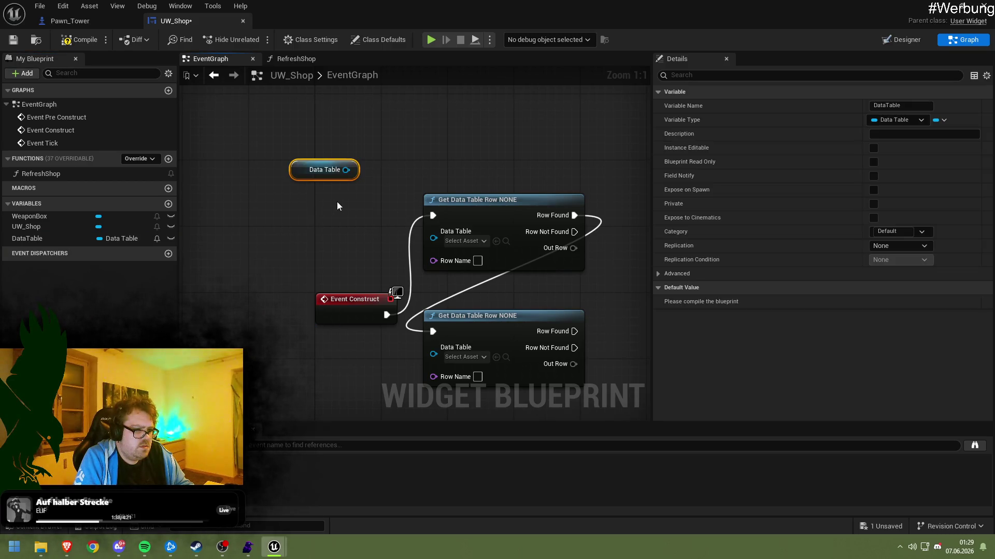
pyautogui.moveTo(42, 241)
pyautogui.mouseDown()
pyautogui.moveTo(409, 126)
pyautogui.moveTo(393, 148)
pyautogui.moveTo(334, 128)
pyautogui.mouseUp()
pyautogui.click(430, 146)
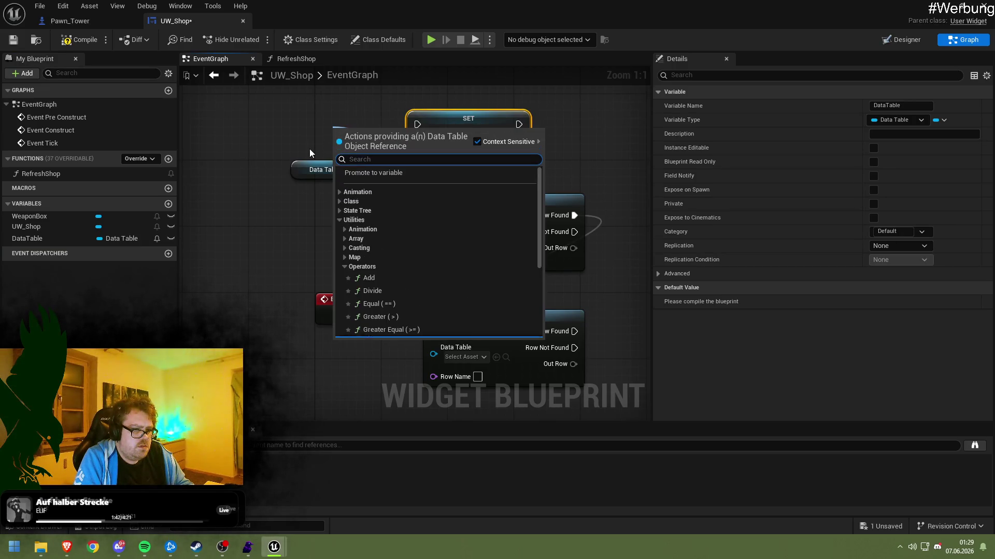
pyautogui.scroll(-5, 436, 236)
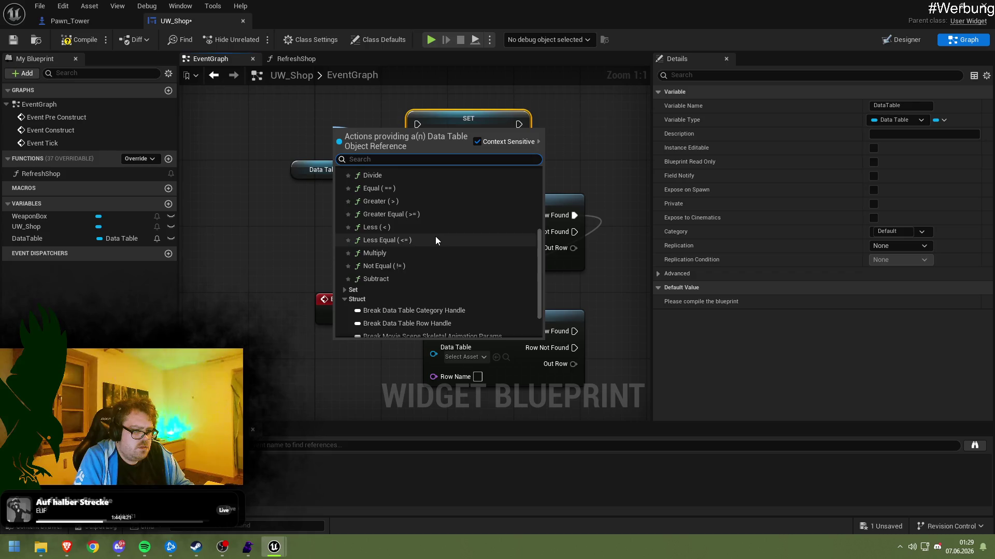
pyautogui.scroll(5, 435, 237)
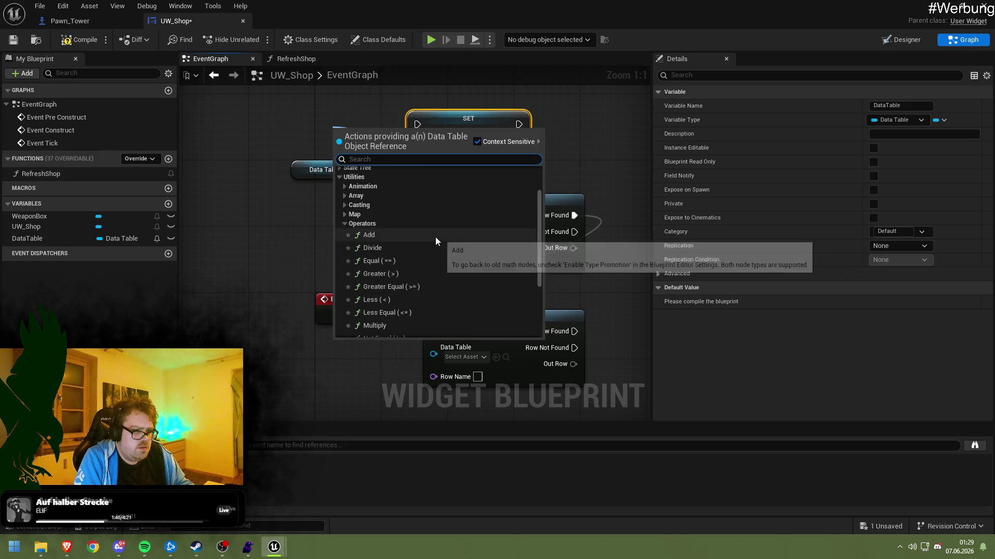
pyautogui.click(340, 199)
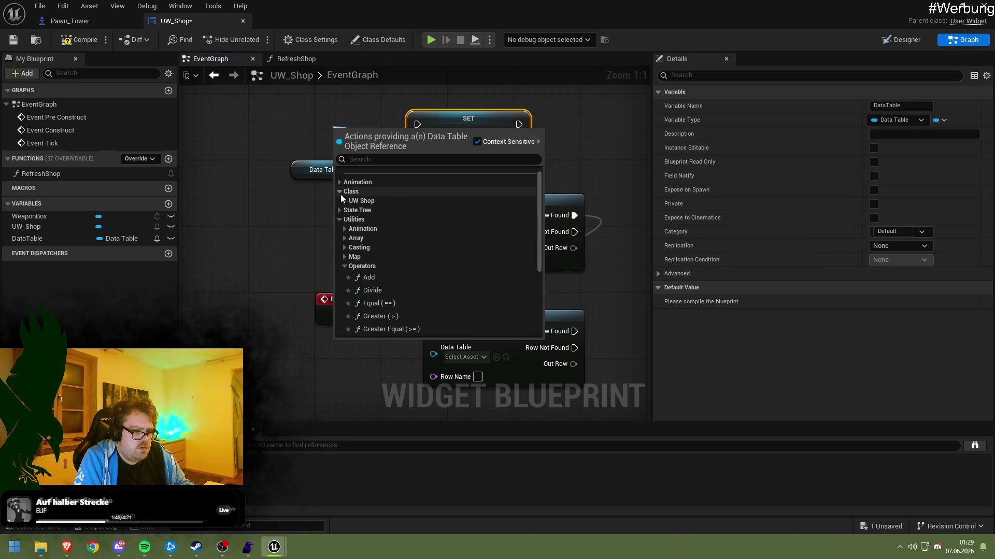
pyautogui.click(340, 205)
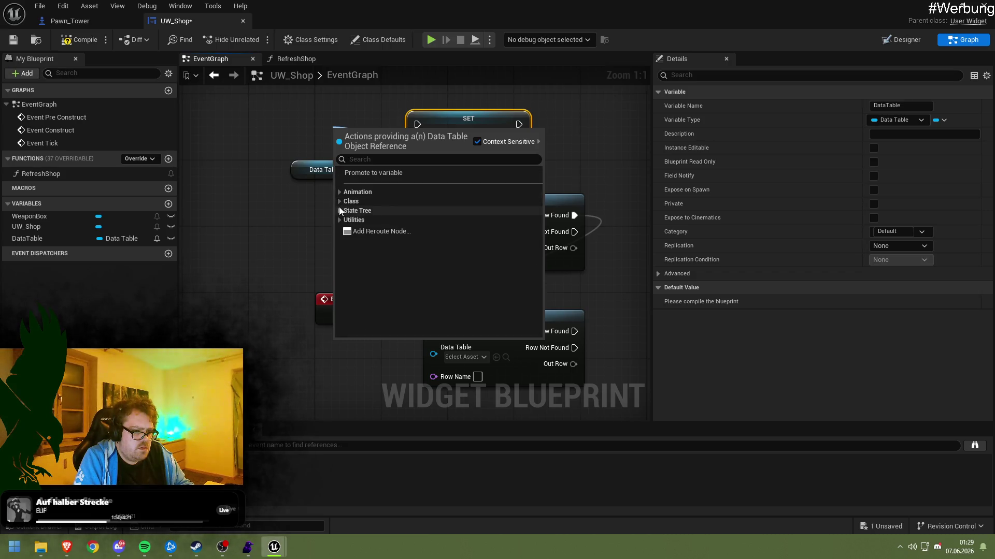
pyautogui.click(340, 210)
pyautogui.click(341, 222)
pyautogui.click(338, 210)
pyautogui.click(336, 202)
pyautogui.click(347, 210)
pyautogui.click(340, 210)
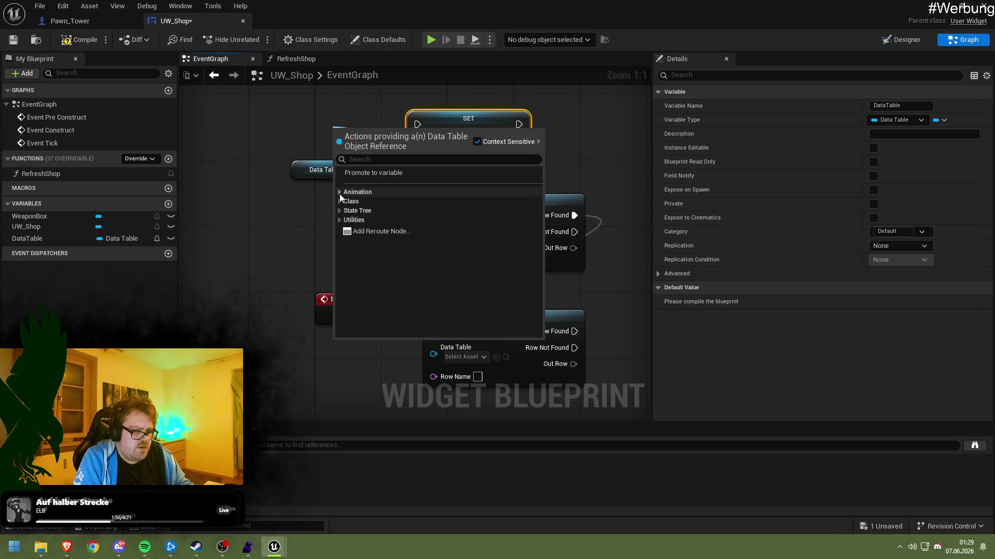
pyautogui.click(340, 194)
pyautogui.click(345, 201)
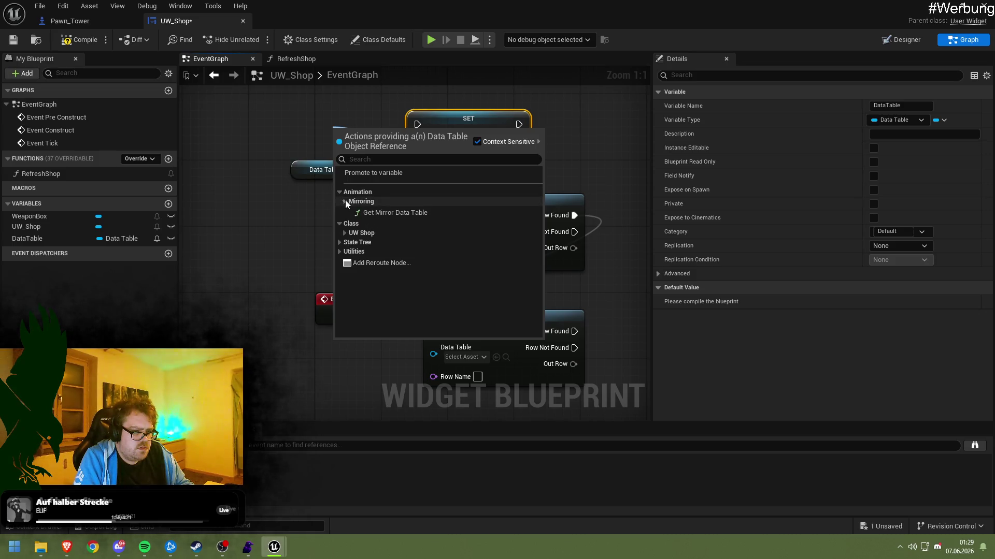
pyautogui.click(345, 201)
pyautogui.click(344, 201)
pyautogui.click(371, 211)
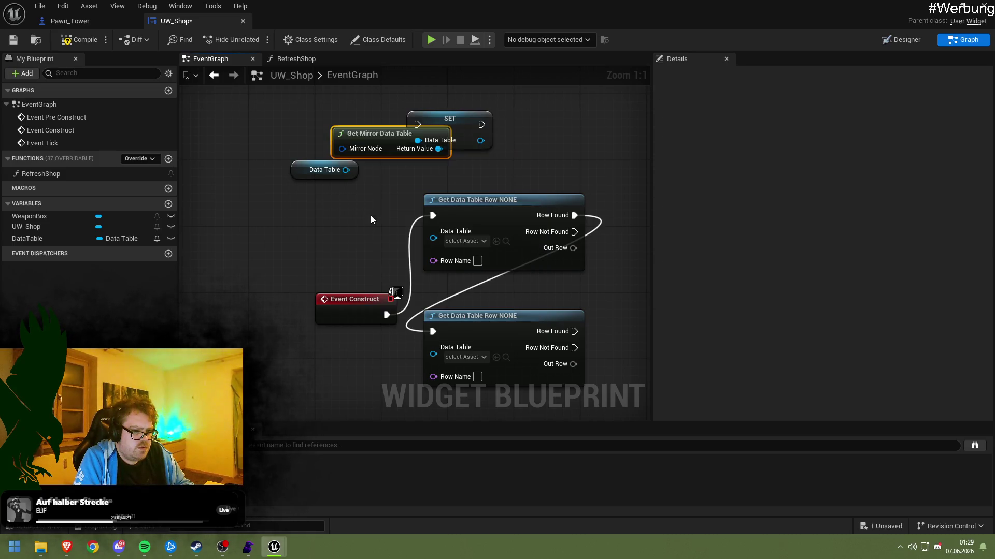
pyautogui.moveTo(361, 147); pyautogui.dragTo(245, 138)
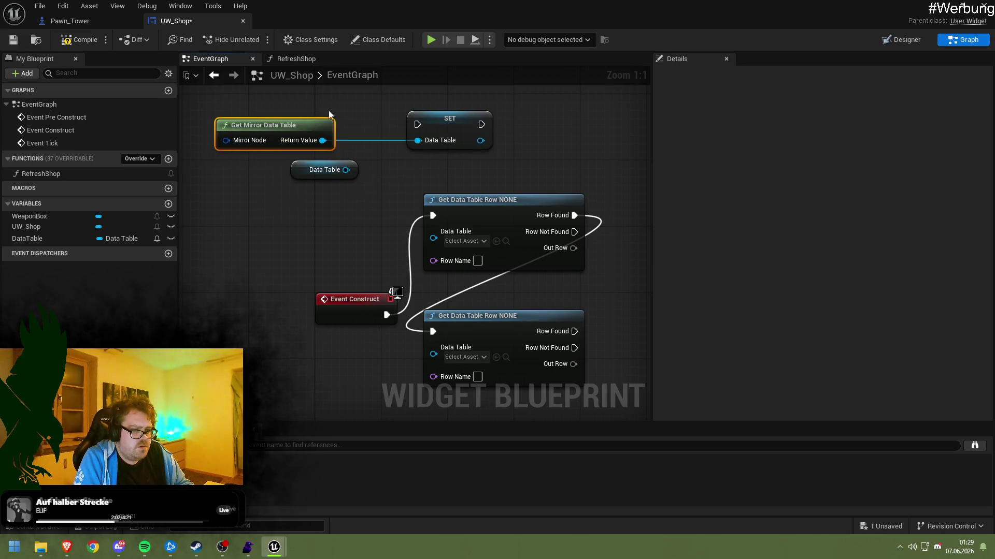
pyautogui.press('Delete')
pyautogui.click(448, 134)
pyautogui.press('Delete')
pyautogui.moveTo(449, 157); pyautogui.dragTo(415, 116)
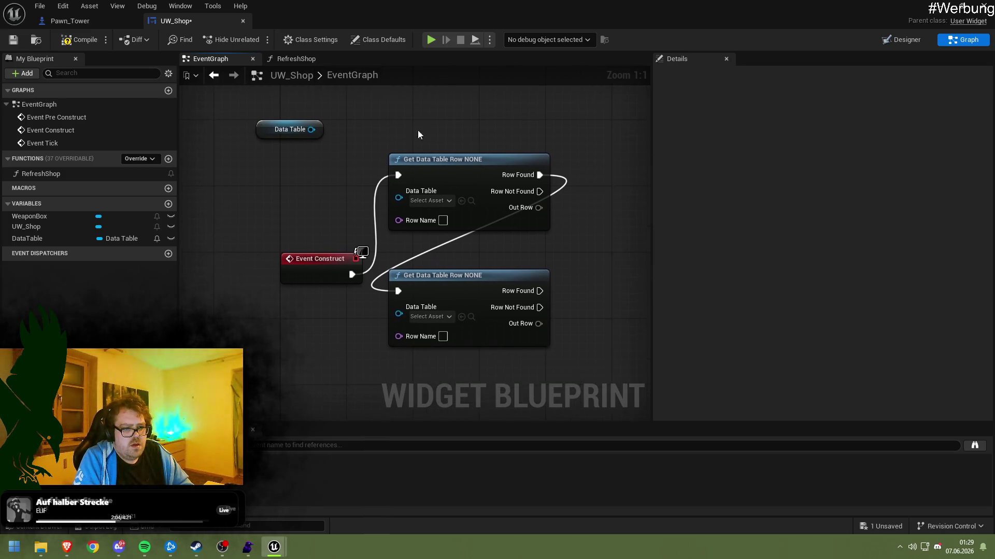
# Delete the SET DataTable node, the Get Data Table Row nodes and the DataTable getter
pyautogui.click(410, 218)
pyautogui.press('Delete')
pyautogui.click(414, 277)
pyautogui.press('Delete')
pyautogui.moveTo(456, 313); pyautogui.dragTo(434, 314)
pyautogui.click(440, 184)
pyautogui.press('Delete')
# Remove the DataTable variable, then compile and save UW_Shop
pyautogui.scroll(-12, 293, 288)
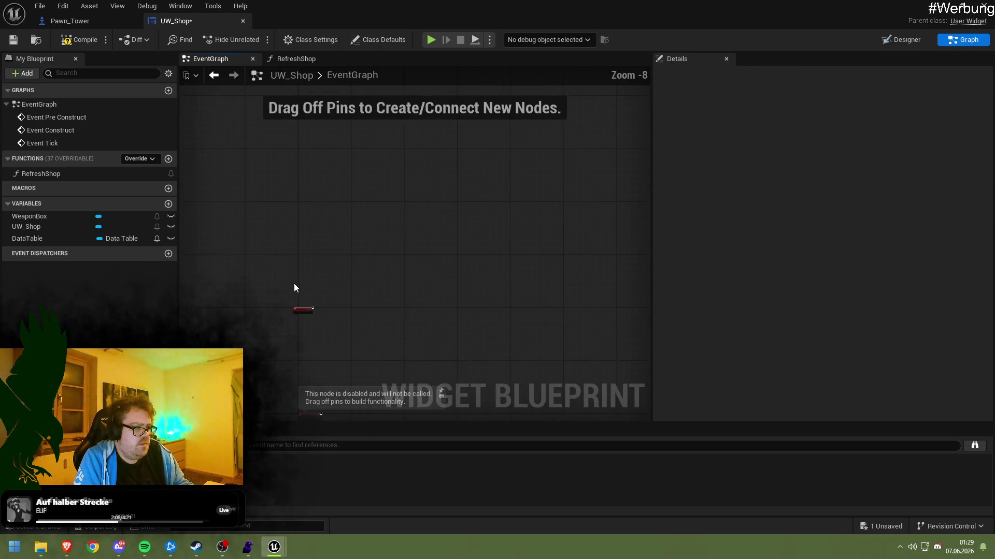
pyautogui.click(110, 243)
pyautogui.press('Delete')
pyautogui.click(77, 40)
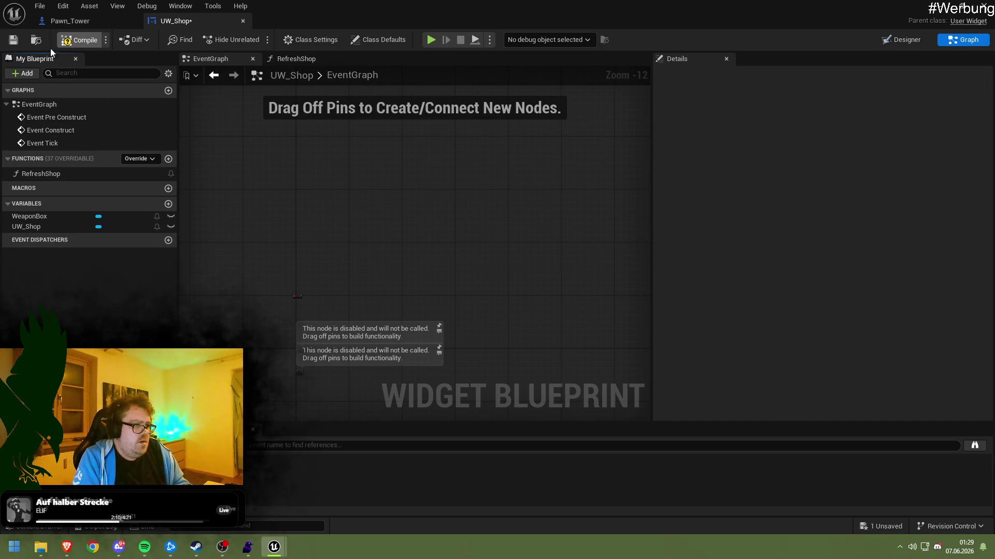
pyautogui.click(13, 39)
# Add a new variable NewVar and bring up its type choices
pyautogui.moveTo(213, 157); pyautogui.dragTo(307, 169)
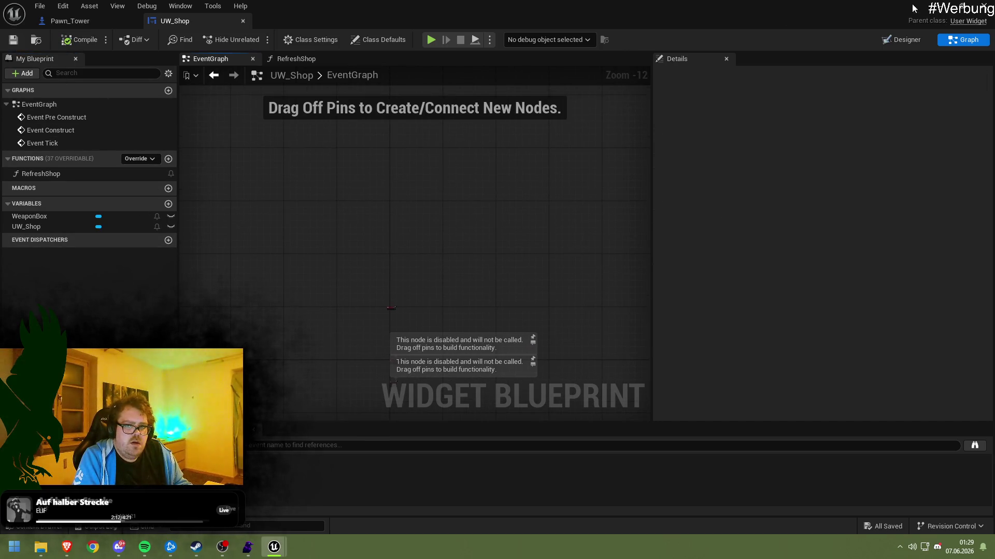
pyautogui.click(169, 203)
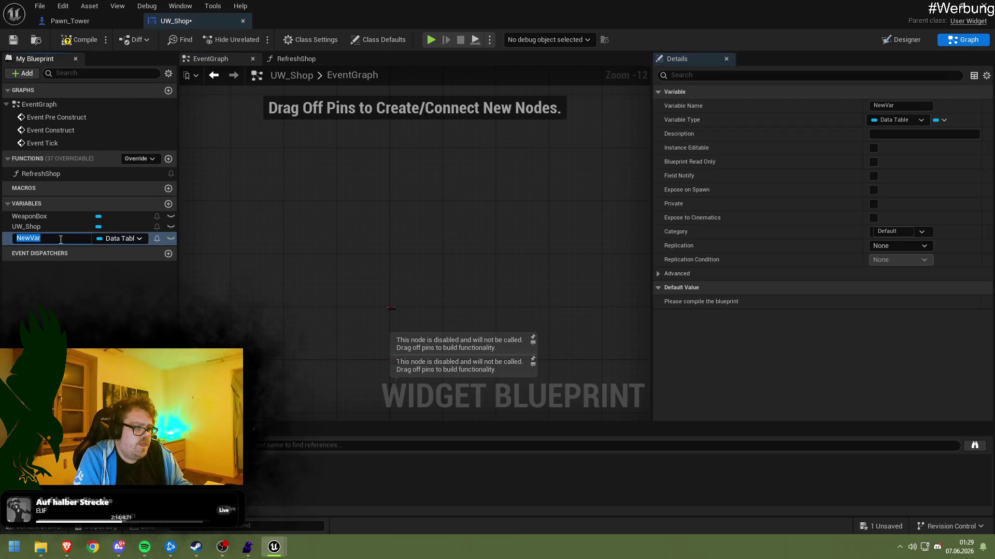
pyautogui.click(113, 228)
pyautogui.click(121, 238)
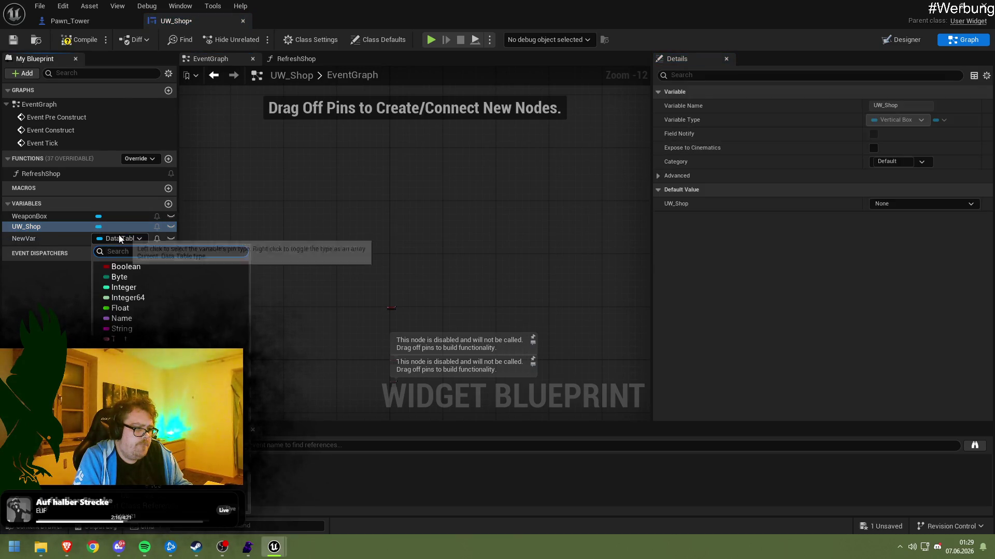
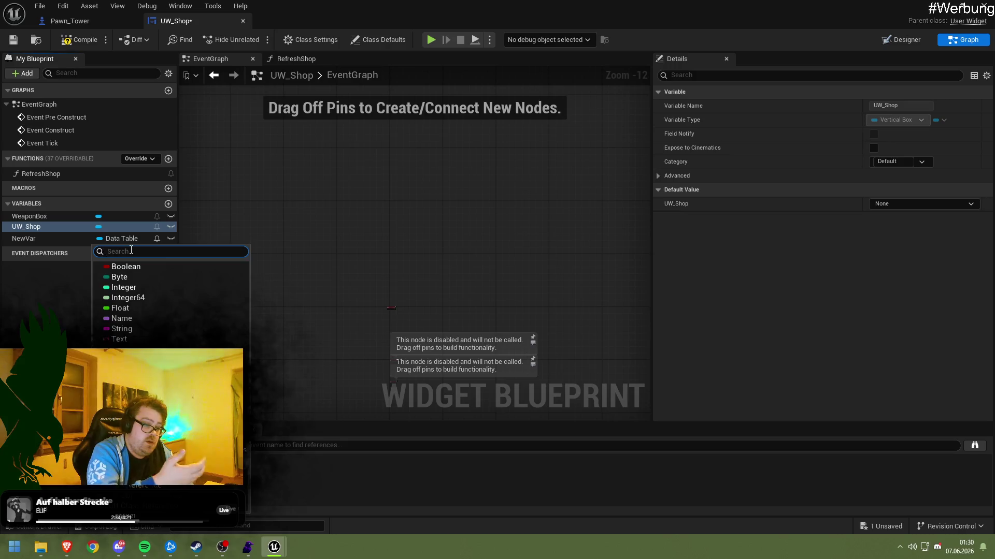
# Delete the unused NewVar variable from UW_Shop and save the blueprint
pyautogui.write('String')
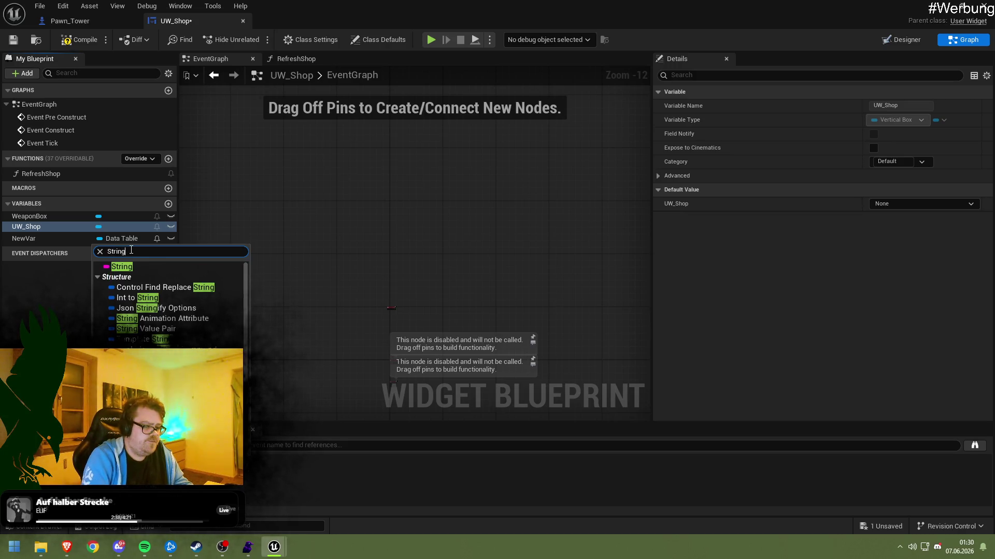
pyautogui.click(361, 154)
pyautogui.scroll(5, 337, 307)
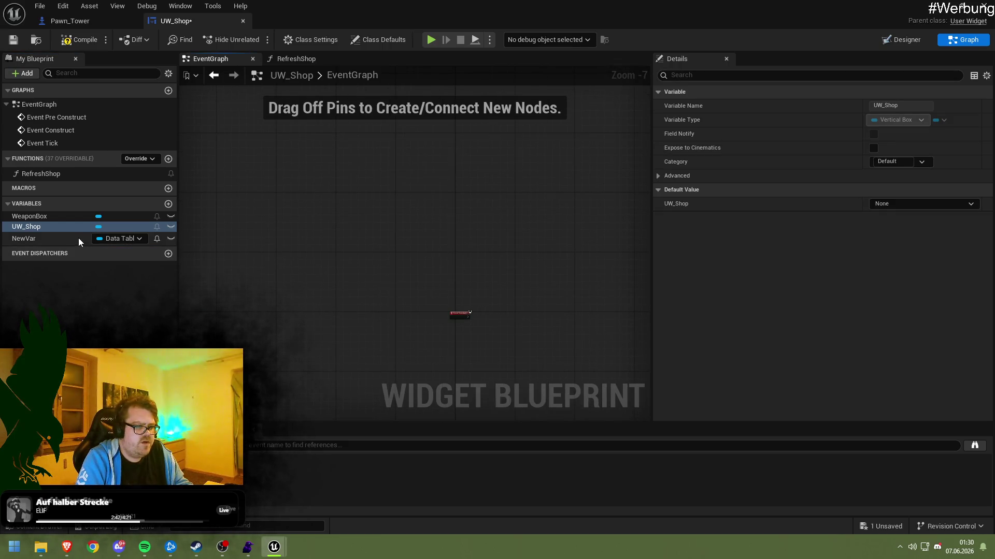
pyautogui.click(58, 237)
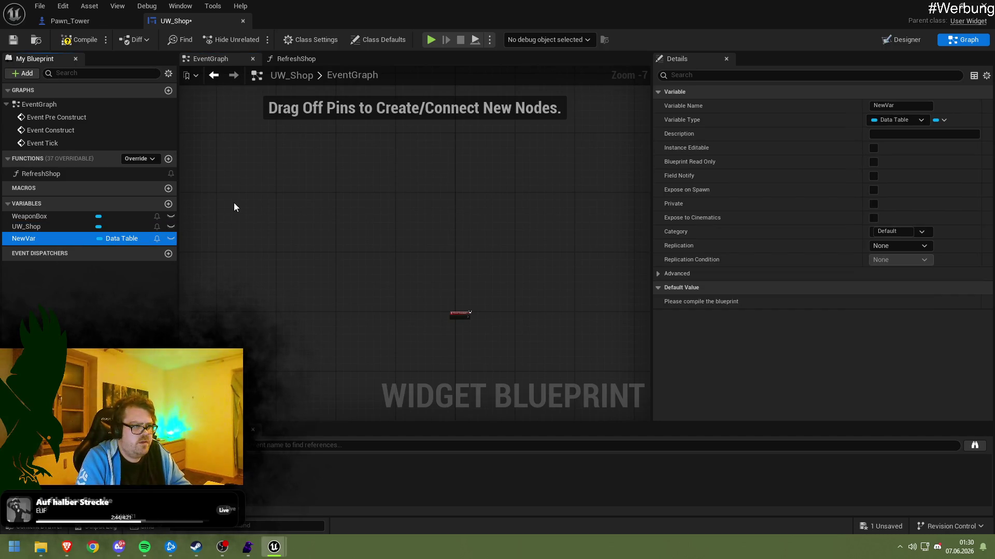
pyautogui.press('Delete')
pyautogui.click(15, 44)
# Add a Weapon Box getter node to the RefreshShop function graph
pyautogui.scroll(6, 450, 287)
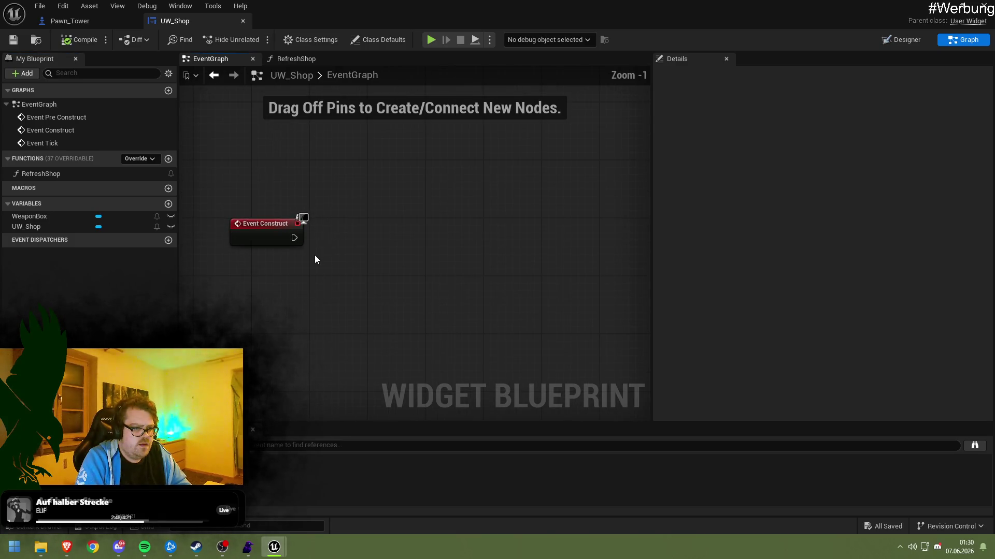
pyautogui.press('Home')
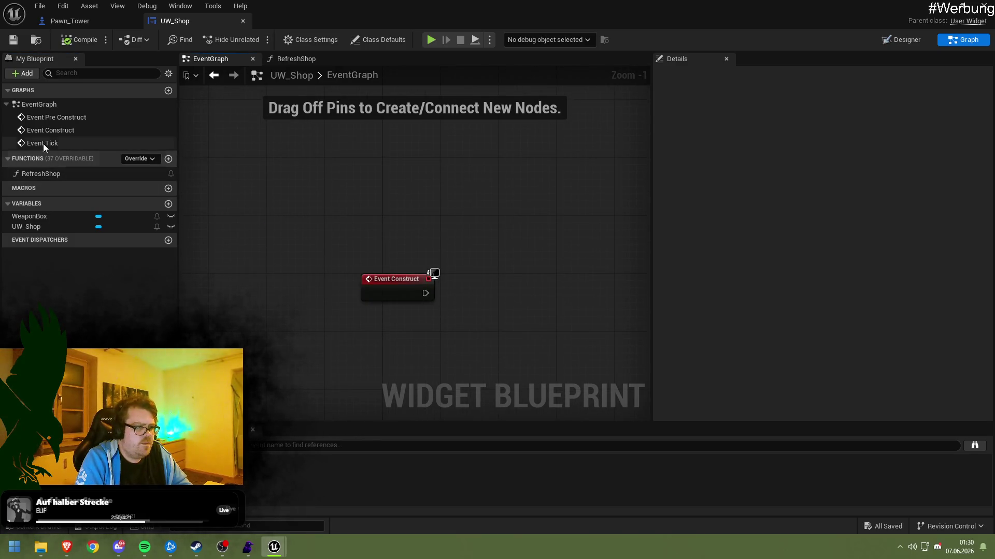
pyautogui.doubleClick(51, 171)
pyautogui.moveTo(334, 202)
pyautogui.mouseDown()
pyautogui.moveTo(305, 196)
pyautogui.moveTo(318, 207)
pyautogui.mouseUp()
pyautogui.moveTo(30, 216)
pyautogui.mouseDown()
pyautogui.moveTo(296, 169)
pyautogui.moveTo(318, 194)
pyautogui.moveTo(367, 213)
pyautogui.mouseUp()
pyautogui.click(352, 219)
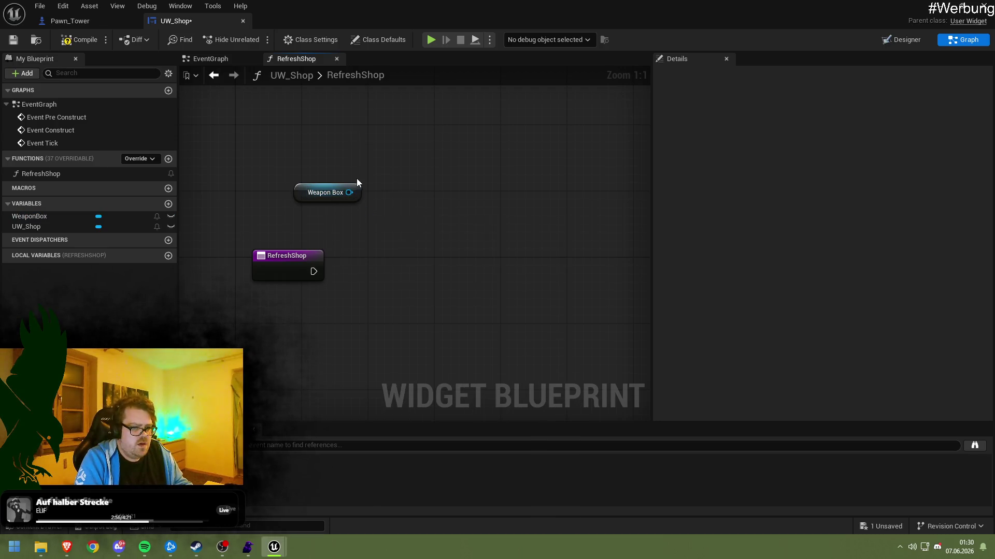
# Add a Create Widget node of class UW_ItemCard after RefreshShop, then open UW_ItemCard
pyautogui.moveTo(312, 276); pyautogui.dragTo(376, 265)
pyautogui.write('crweat')
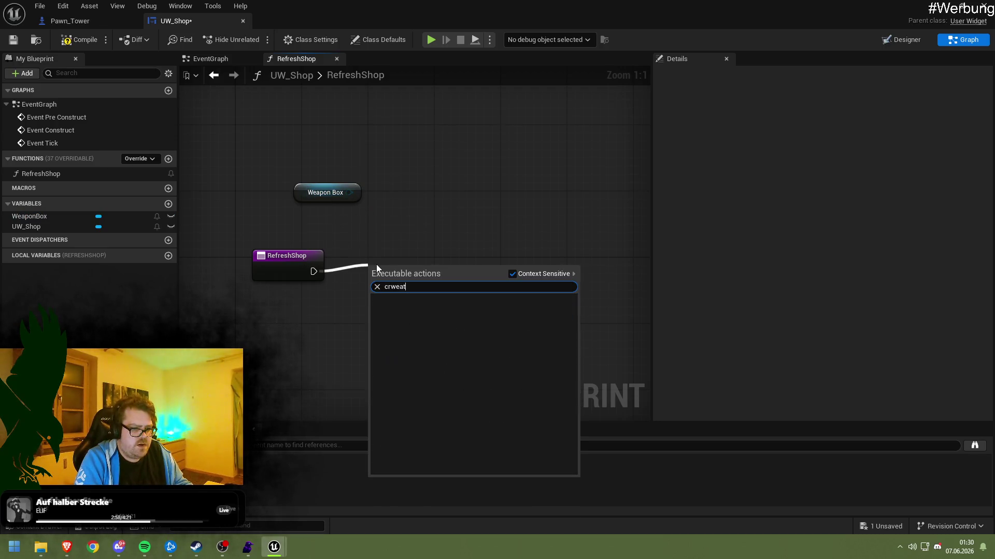
pyautogui.press('BackSpace')
pyautogui.press('BackSpace')
pyautogui.press('BackSpace')
pyautogui.write('eatew')
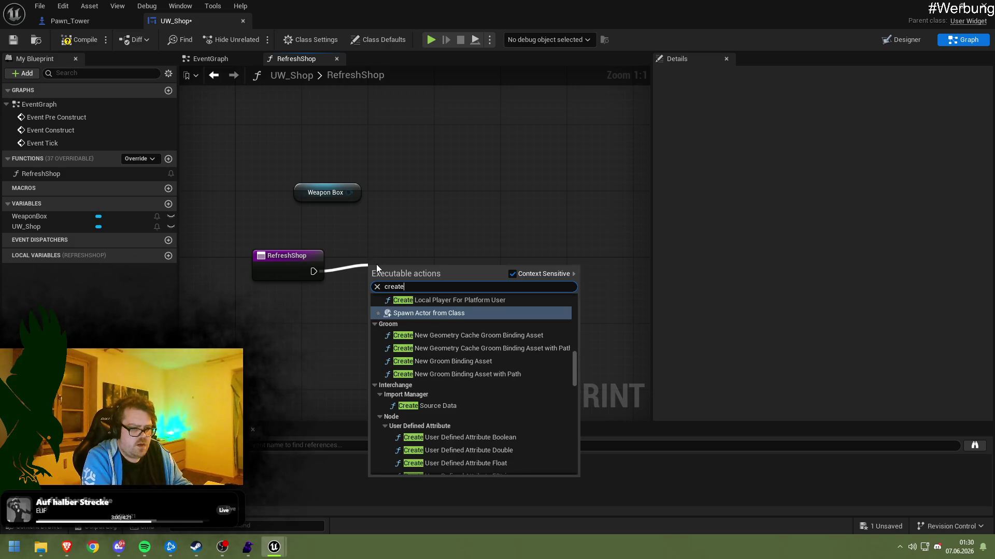
pyautogui.click(441, 310)
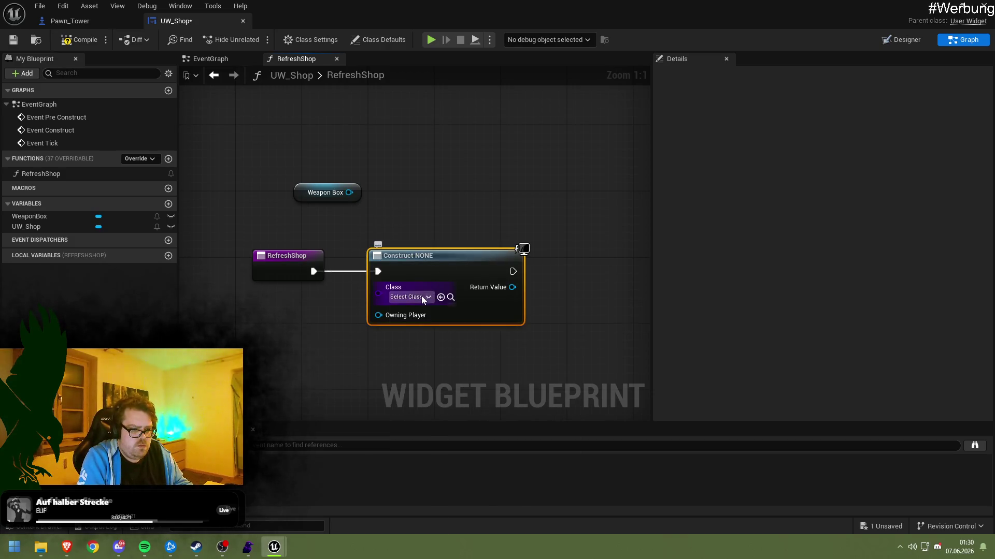
pyautogui.click(422, 297)
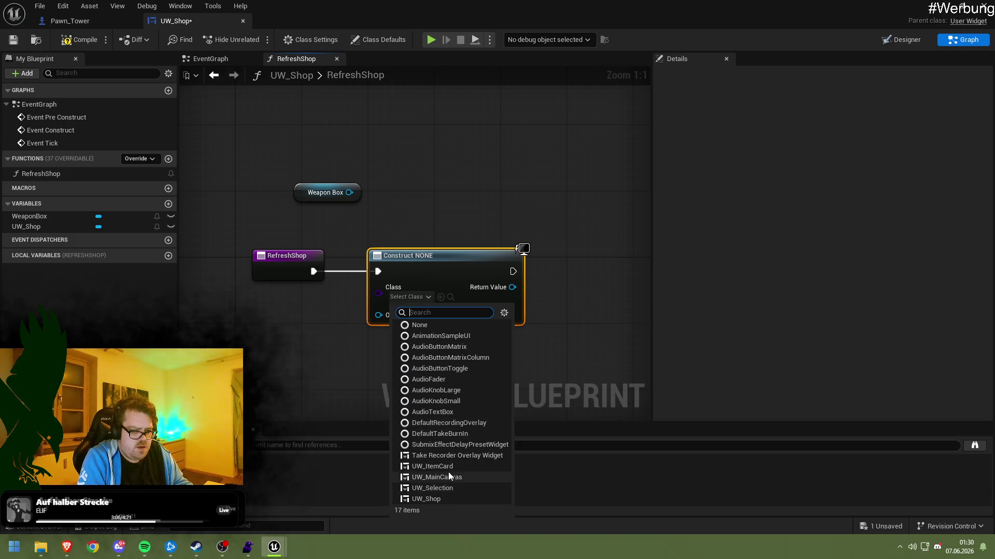
pyautogui.click(446, 466)
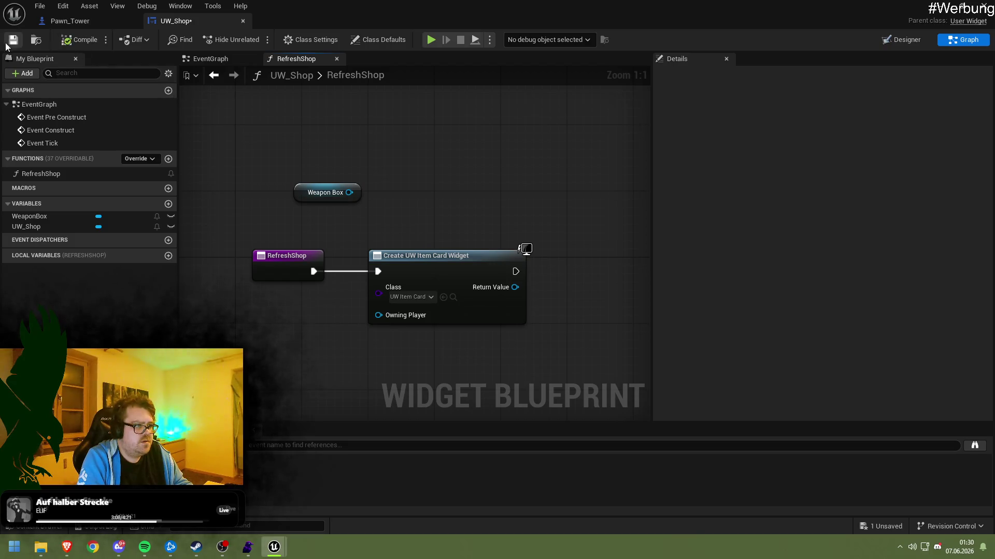
pyautogui.click(939, 13)
pyautogui.doubleClick(368, 444)
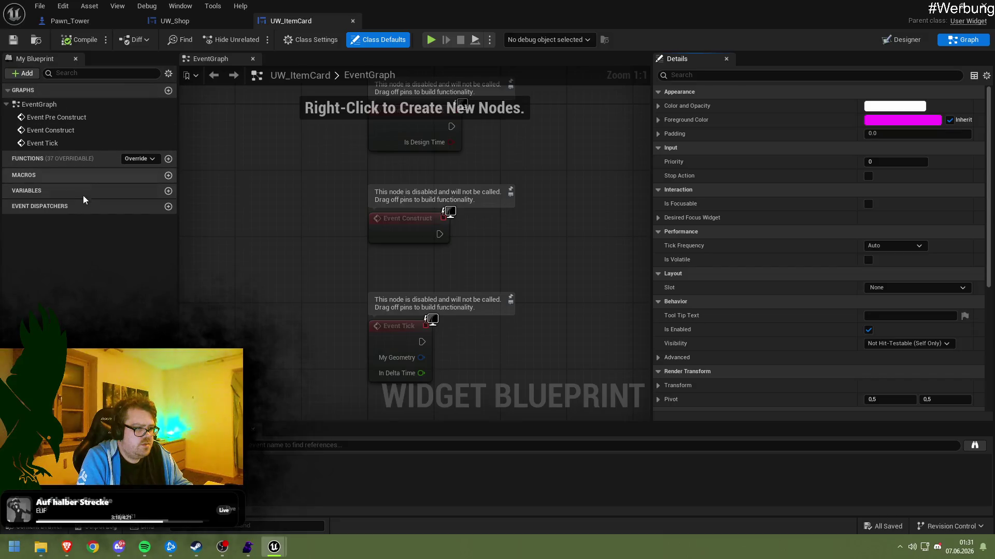
# Add a HoldingItem variable of type Struct Weapon to the UW_ItemCard blueprint
pyautogui.click(169, 192)
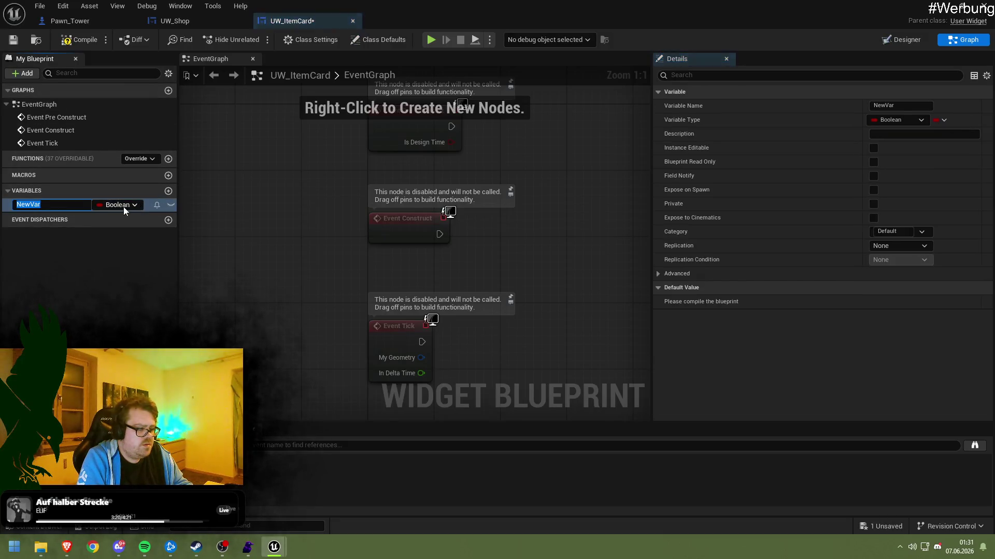
pyautogui.write('HoldingItem')
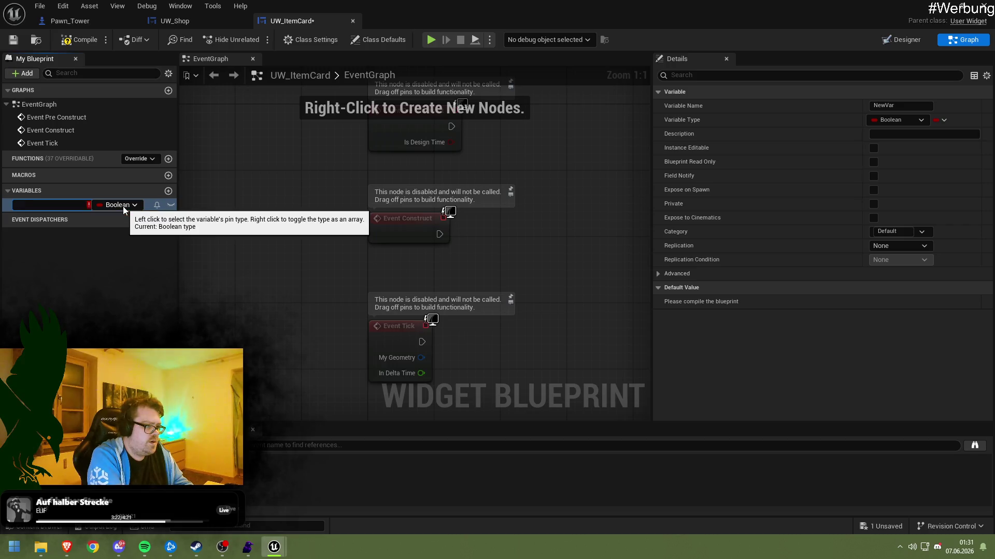
pyautogui.press('Return')
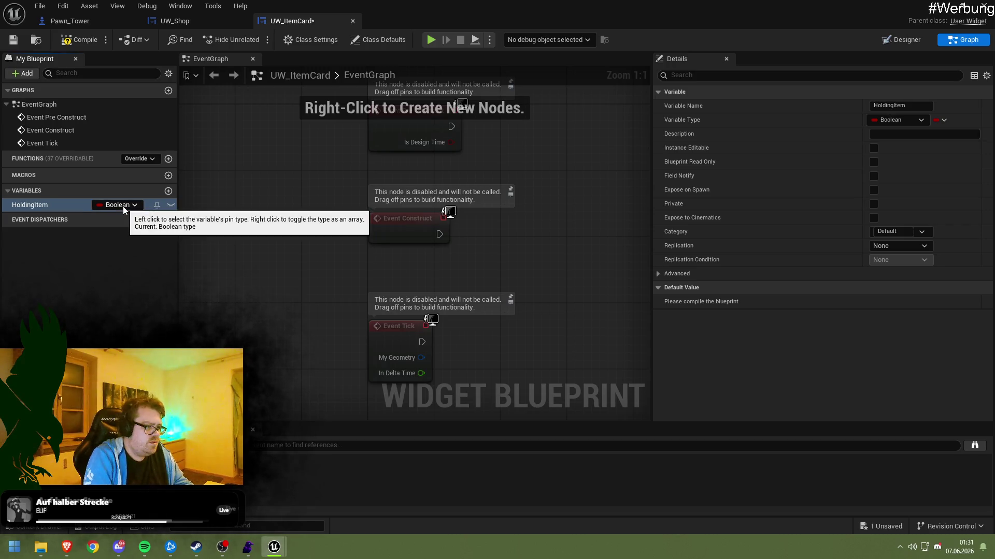
pyautogui.click(123, 206)
pyautogui.write('Sr')
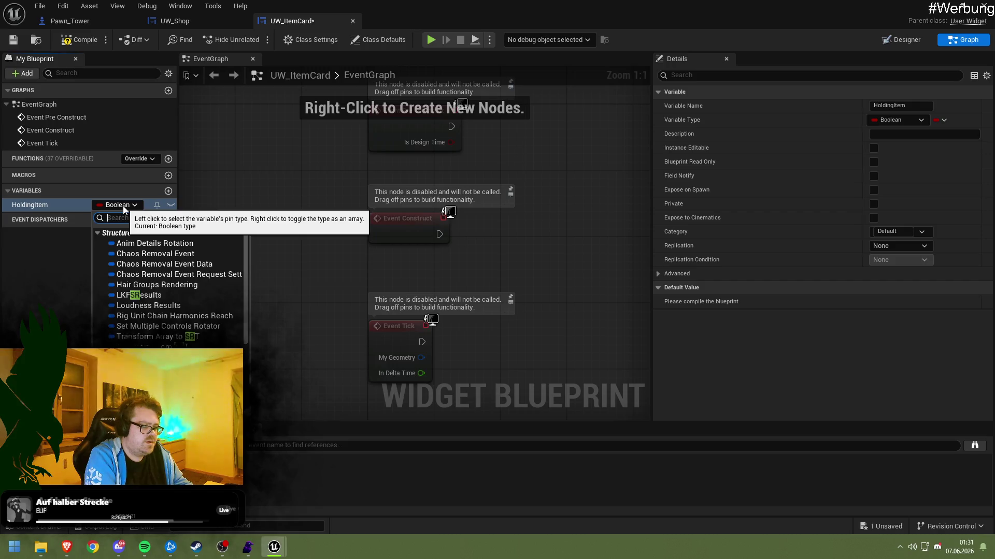
pyautogui.write('Str')
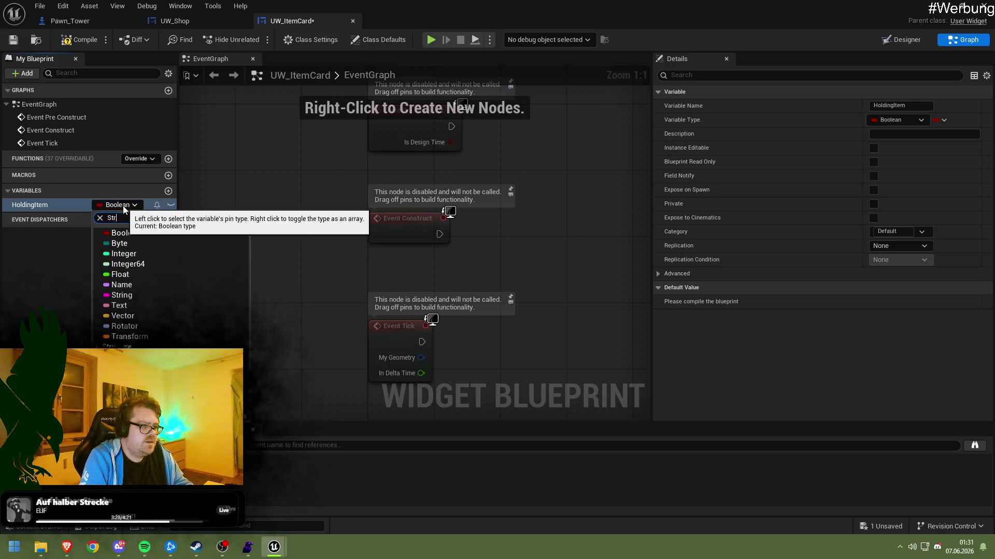
pyautogui.write('uct')
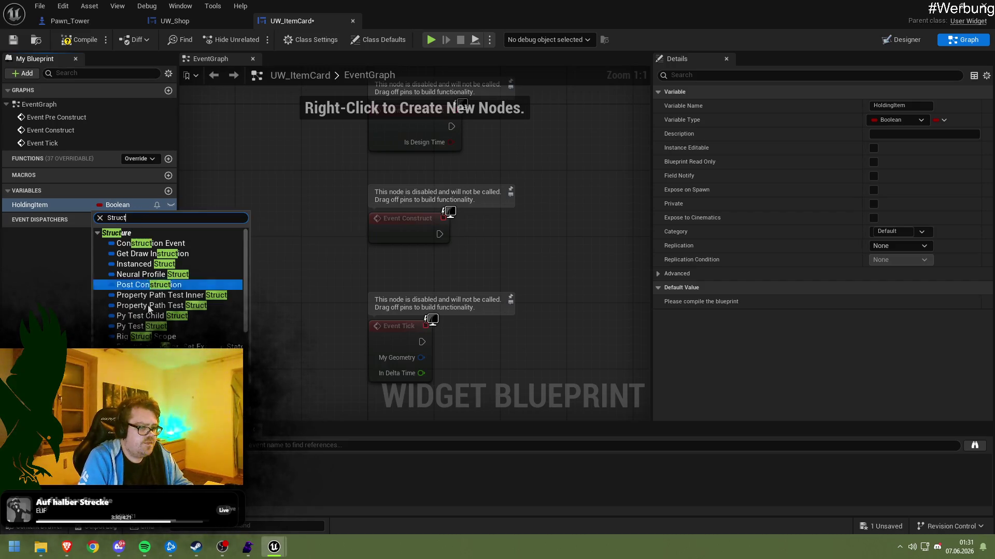
pyautogui.scroll(-5, 154, 317)
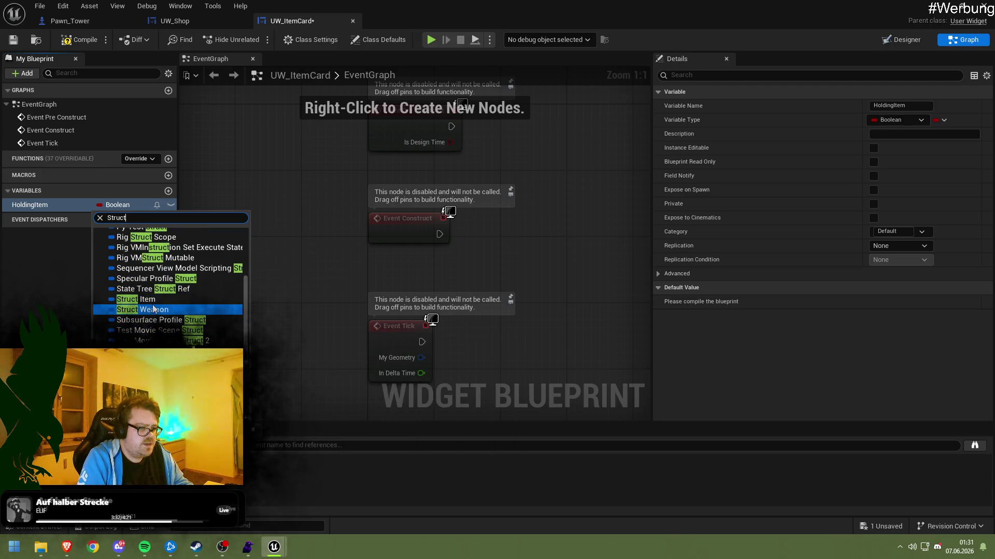
pyautogui.click(152, 310)
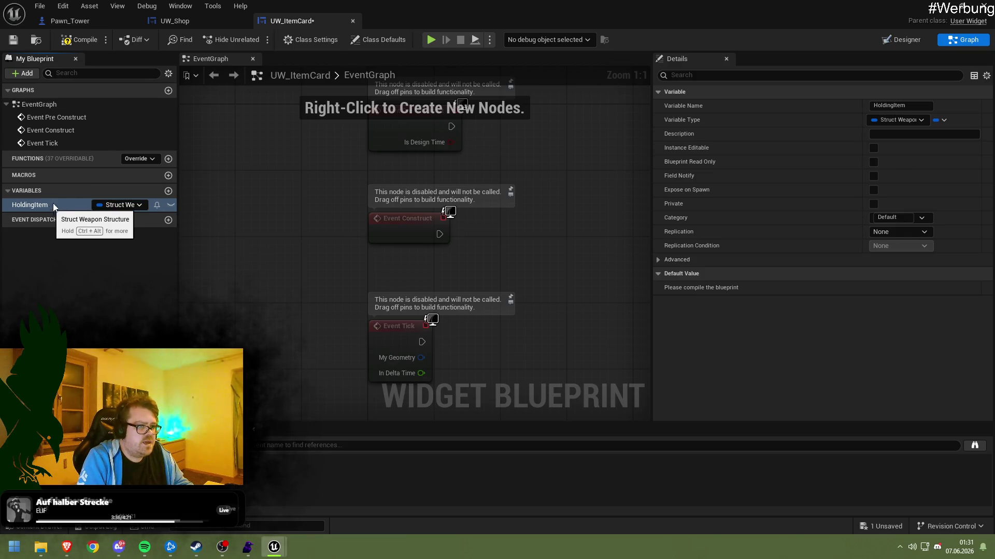
pyautogui.click(938, 5)
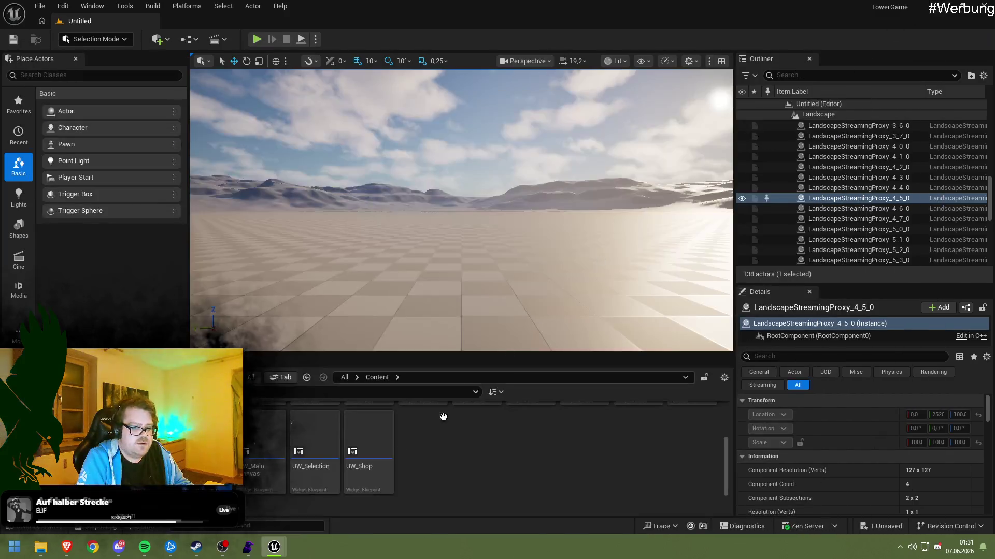
# Duplicate the UW_ItemCard asset, rename the copy UW_WeaponCard, and open it
pyautogui.rightClick(240, 451)
pyautogui.click(269, 383)
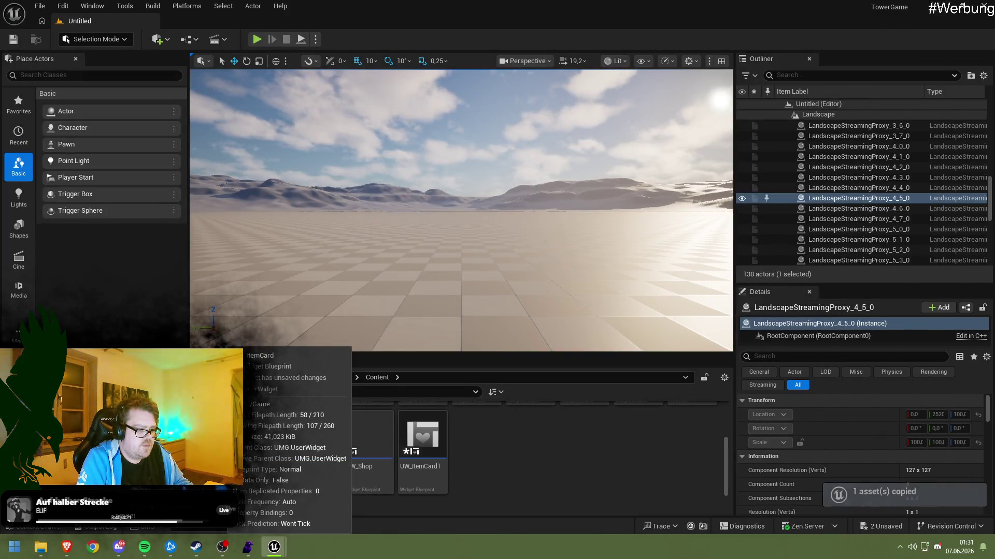
pyautogui.click(441, 450)
pyautogui.press('F2')
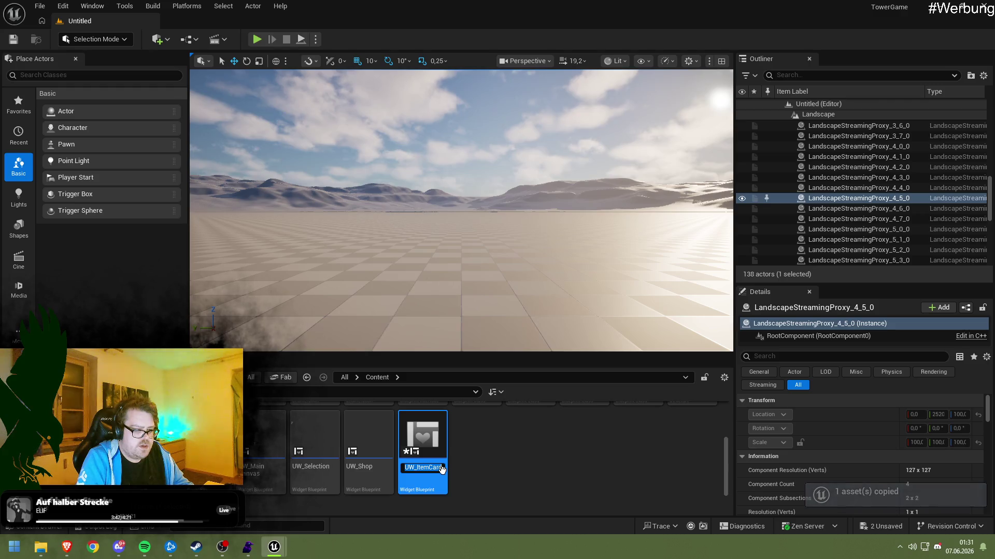
pyautogui.click(753, 204)
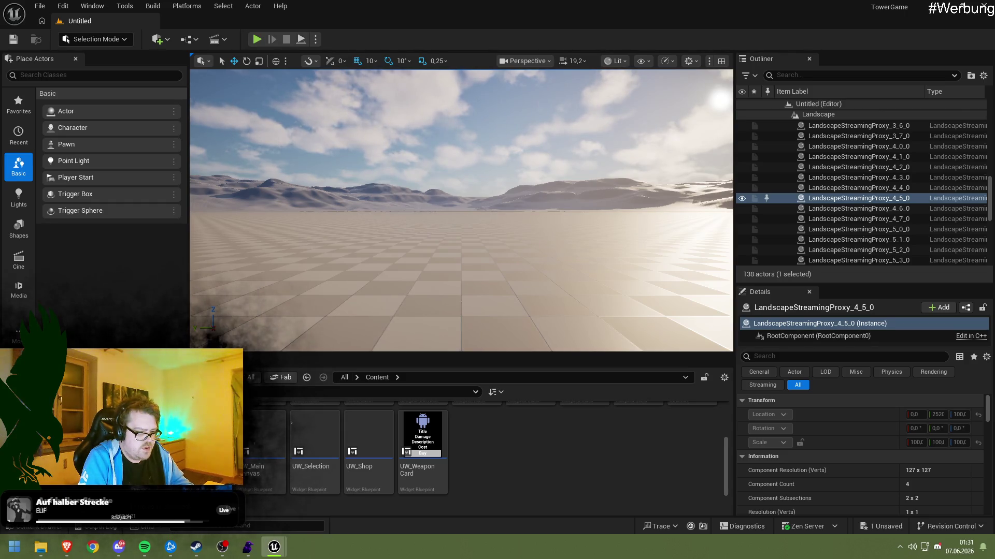
pyautogui.click(422, 445)
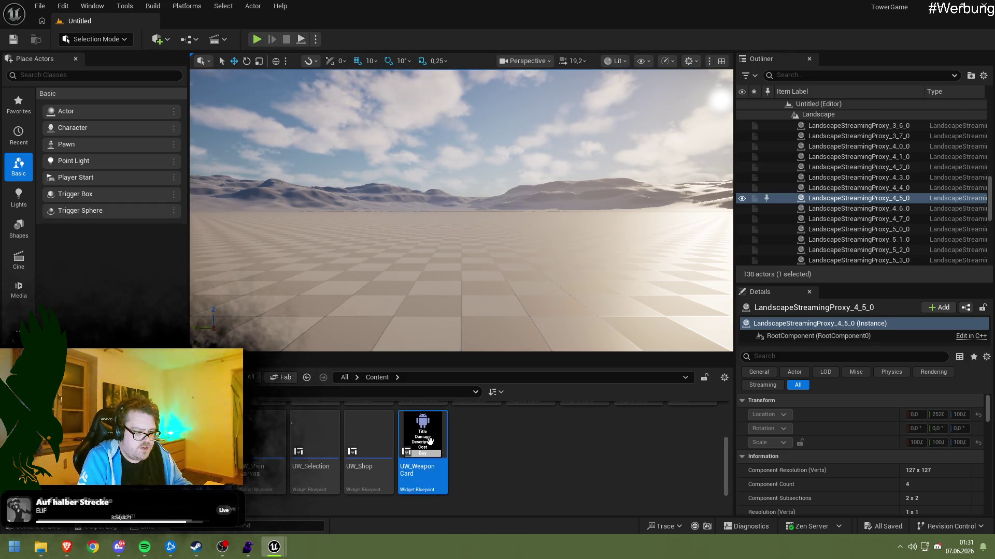
pyautogui.doubleClick(422, 446)
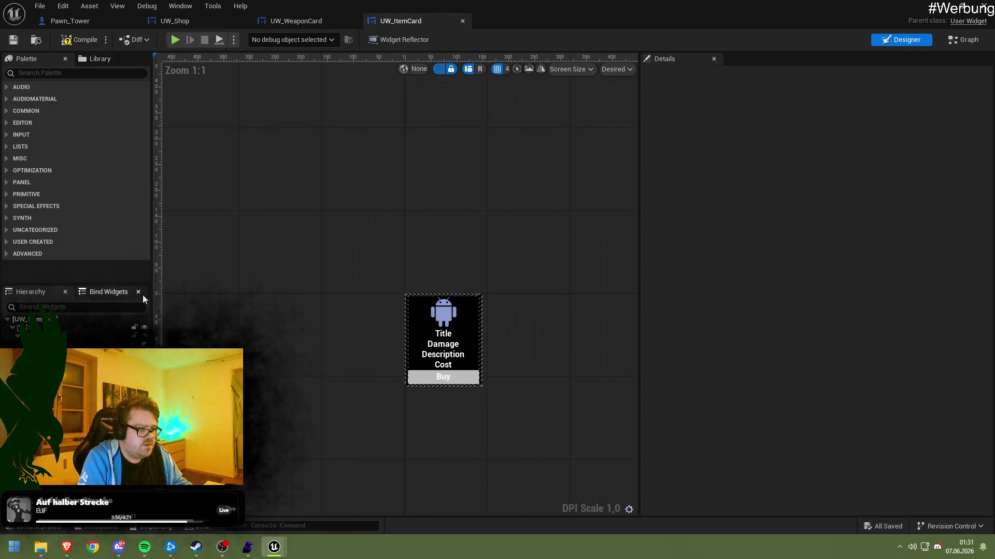
# In UW_WeaponCard's graph, rename the HoldingItem variable to HoldingWeapon
pyautogui.click(963, 39)
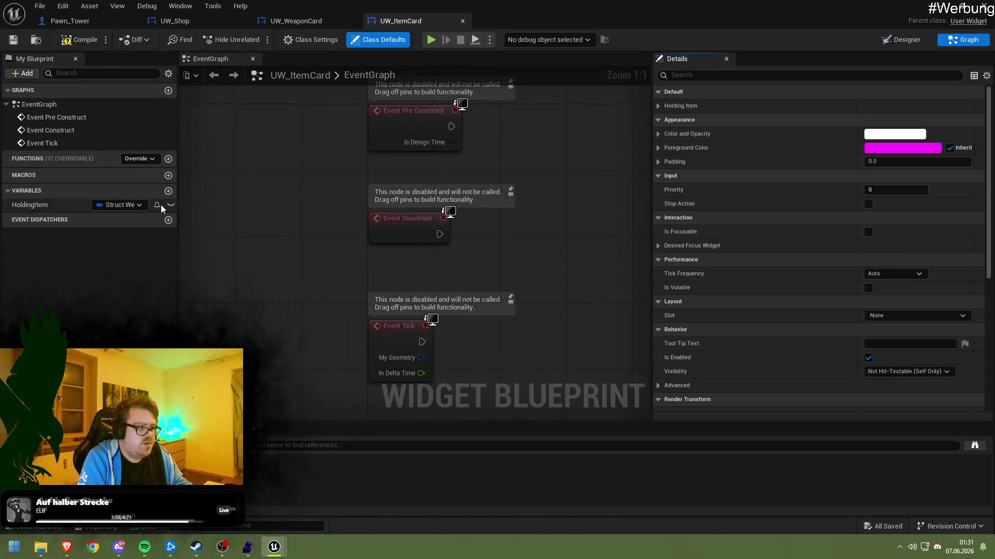
pyautogui.click(48, 206)
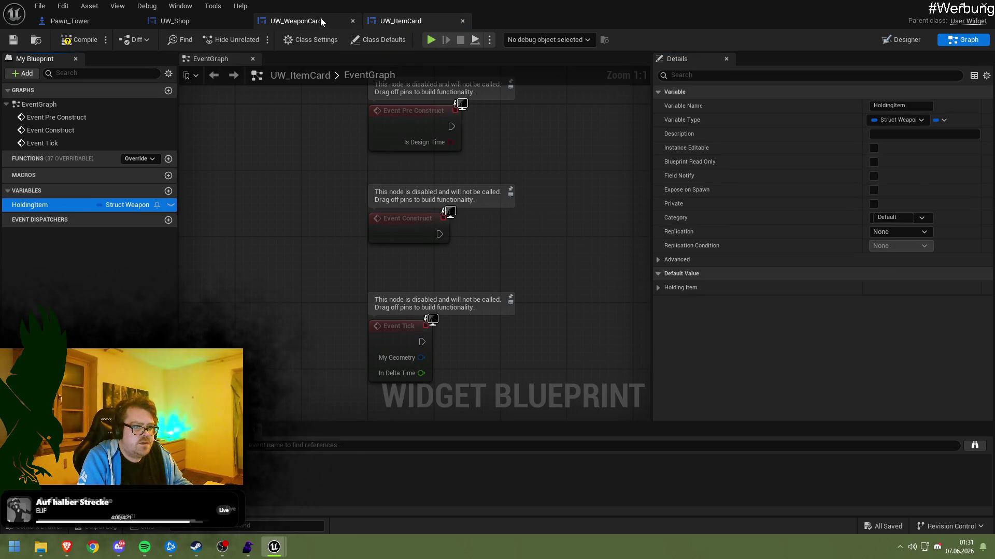
pyautogui.click(44, 205)
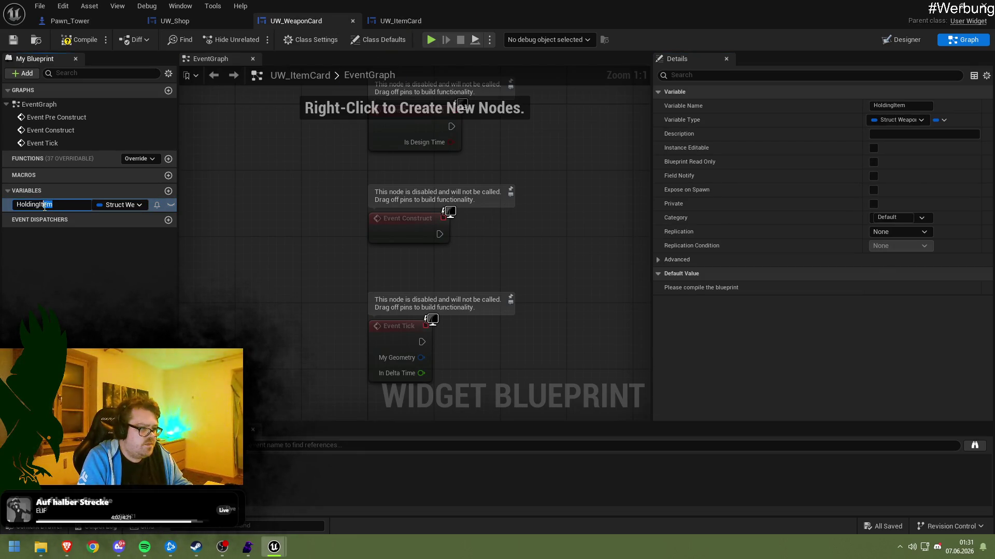
pyautogui.write('Weapo')
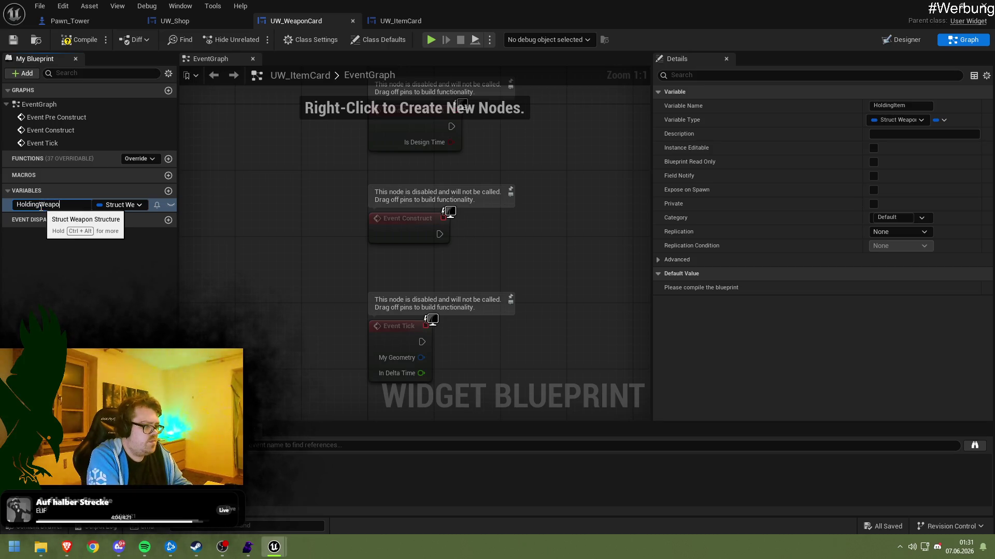
pyautogui.write('n')
pyautogui.press('Return')
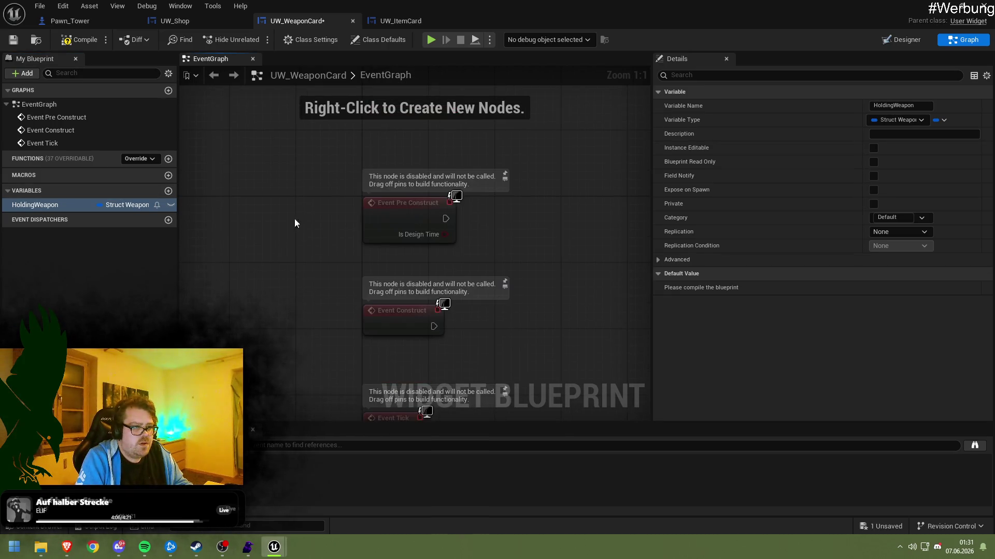
# Back in UW_Shop's RefreshShop graph, move the weapon card creation node further right
pyautogui.click(387, 21)
pyautogui.click(265, 22)
pyautogui.click(200, 22)
pyautogui.moveTo(288, 202)
pyautogui.mouseDown()
pyautogui.moveTo(248, 153)
pyautogui.moveTo(236, 176)
pyautogui.mouseUp()
pyautogui.click(407, 243)
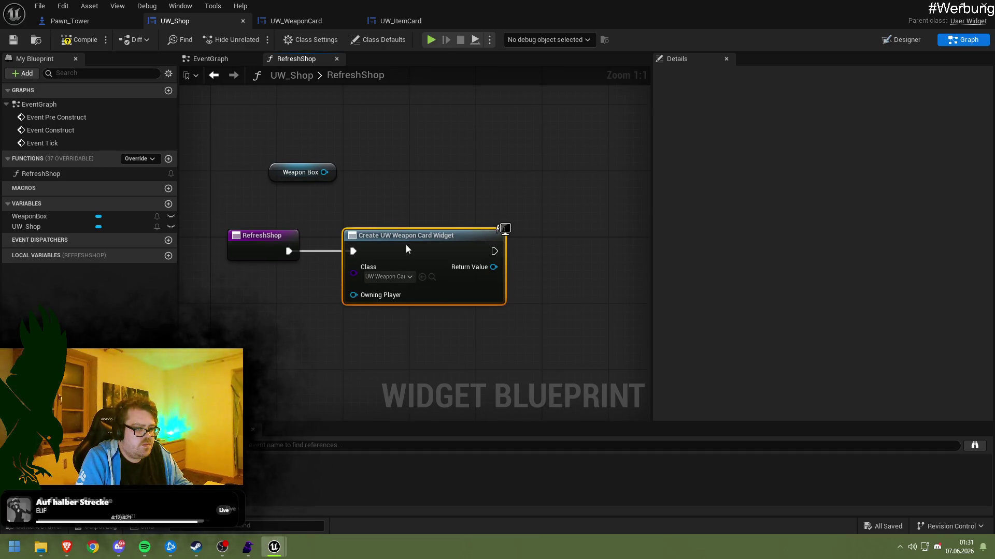
pyautogui.moveTo(405, 249); pyautogui.dragTo(464, 249)
pyautogui.click(420, 203)
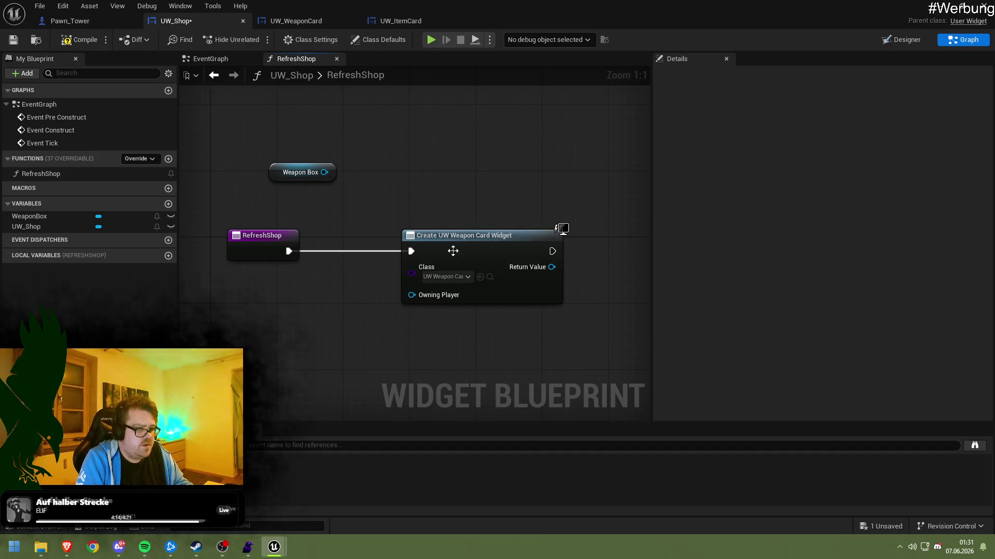
# Refresh the weapon card Create Widget node from its context menu
pyautogui.rightClick(453, 250)
pyautogui.click(491, 329)
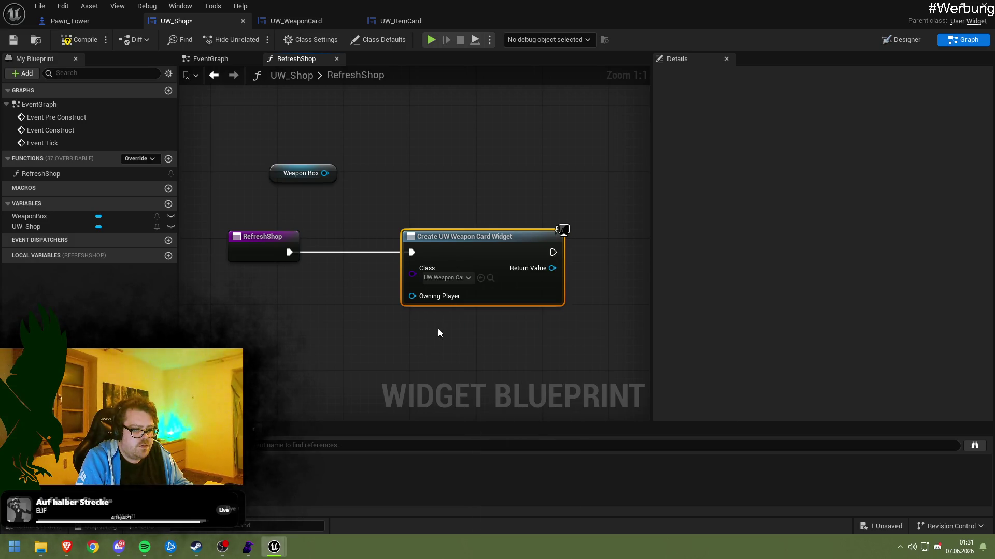
pyautogui.rightClick(462, 247)
pyautogui.click(483, 321)
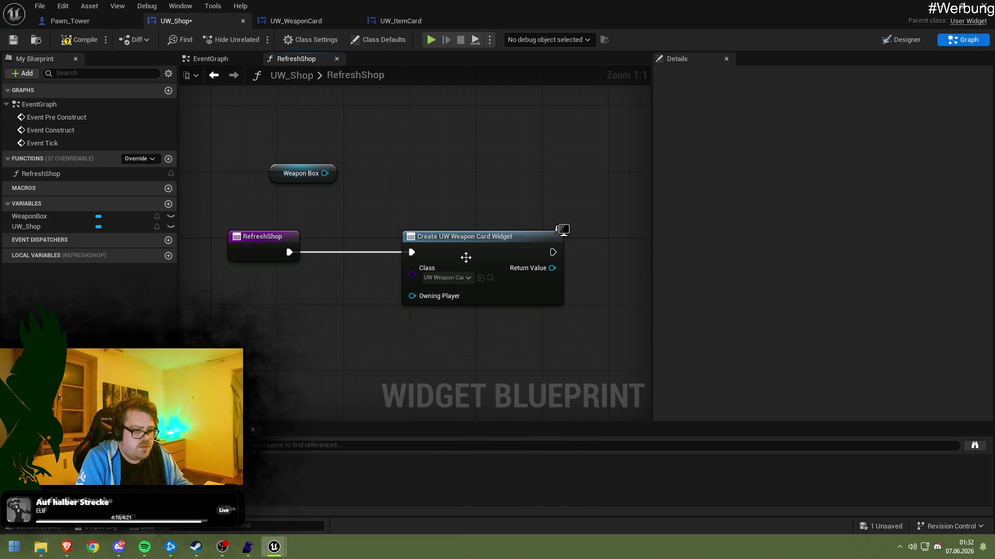
pyautogui.rightClick(449, 239)
pyautogui.click(430, 285)
# Set the creation node's widget class to Audio Button Matrix, then return to UW_WeaponCard
pyautogui.click(447, 277)
pyautogui.scroll(-2, 481, 394)
pyautogui.click(456, 363)
pyautogui.click(445, 274)
pyautogui.click(456, 337)
pyautogui.moveTo(369, 18)
pyautogui.mouseDown()
pyautogui.moveTo(318, 21)
pyautogui.moveTo(506, 11)
pyautogui.mouseUp()
pyautogui.click(303, 24)
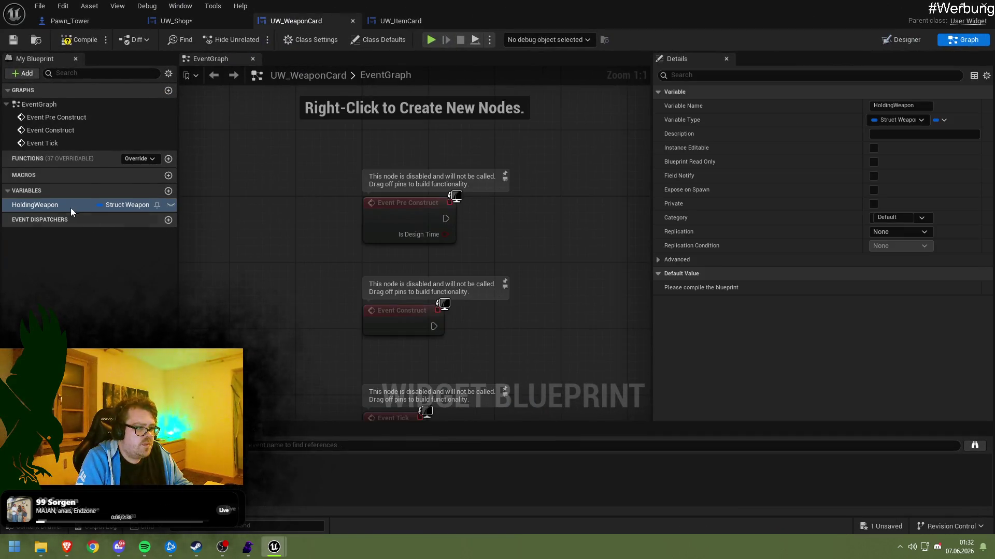
# Make HoldingWeapon and HoldingItem Instance Editable and Expose on Spawn, saving both card blueprints
pyautogui.click(872, 149)
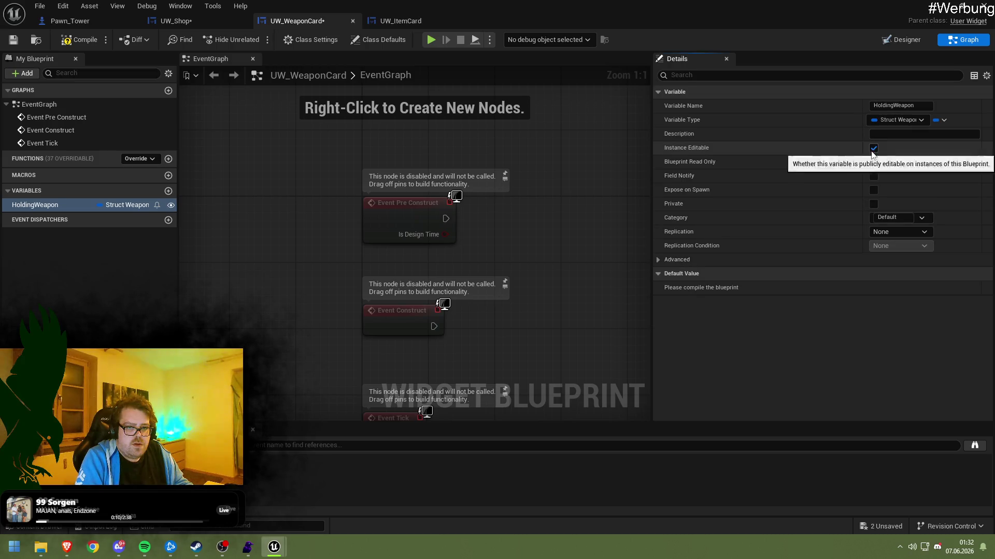
pyautogui.click(403, 20)
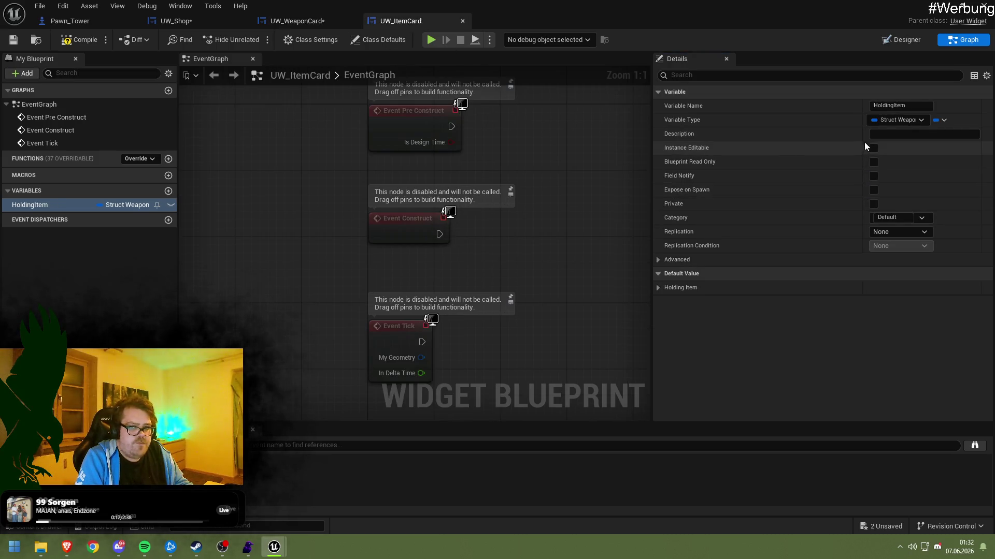
pyautogui.click(873, 149)
pyautogui.click(873, 189)
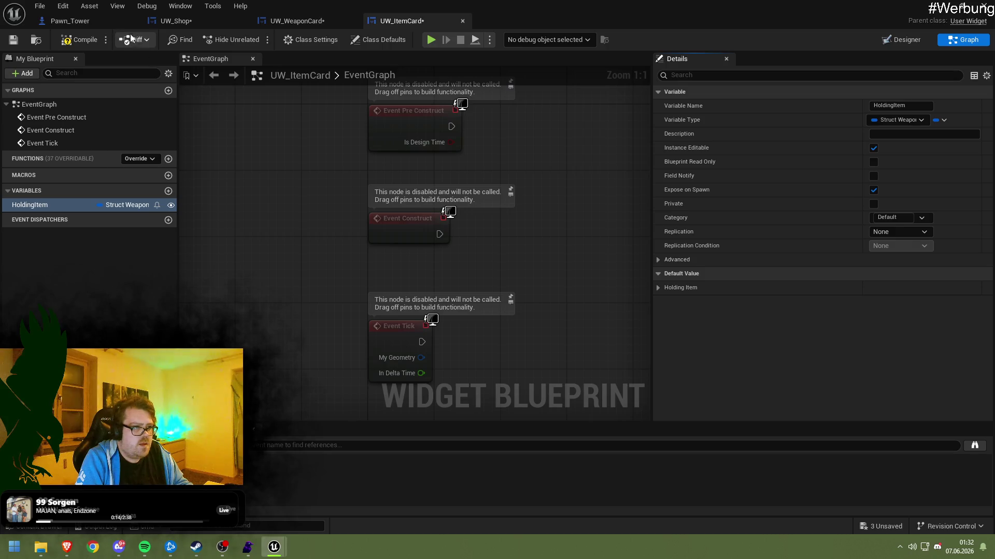
pyautogui.hotkey('ctrl', 'shift', 's')
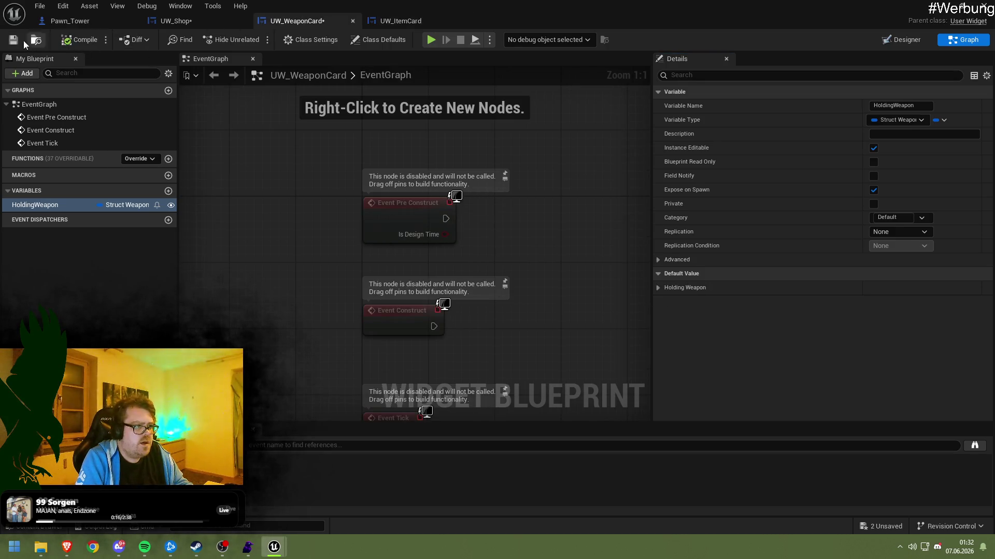
# Save the UW_Shop blueprint and open the creation node's widget class list
pyautogui.click(207, 21)
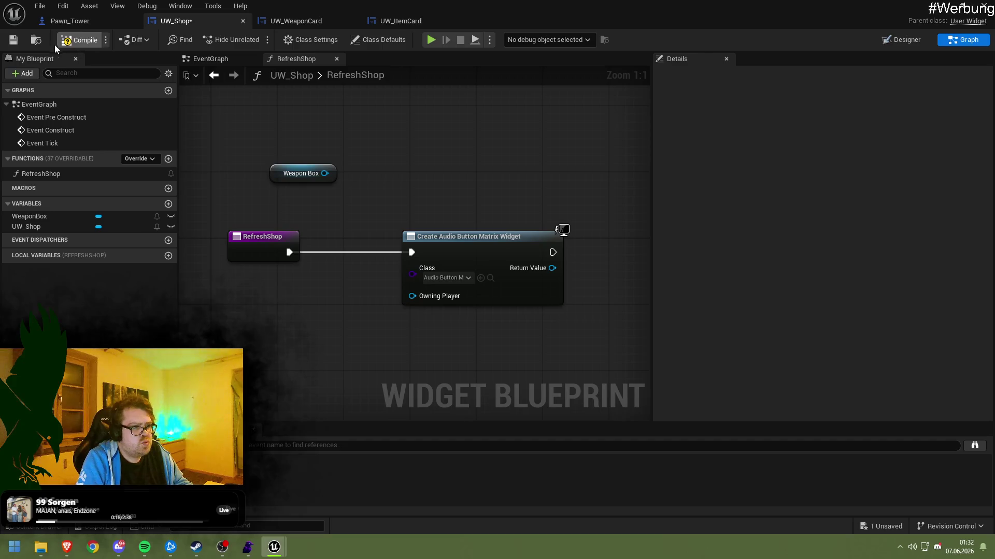
pyautogui.hotkey('ctrl', 's')
pyautogui.click(448, 283)
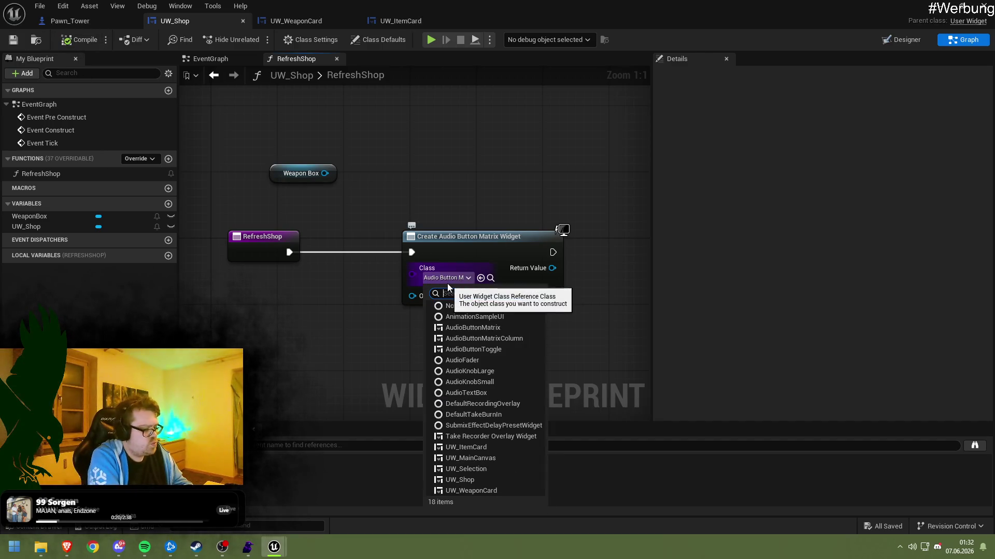
# Set the creation node's class back to UW_WeaponCard and shift the RefreshShop node left
pyautogui.write('UW_W')
pyautogui.click(471, 315)
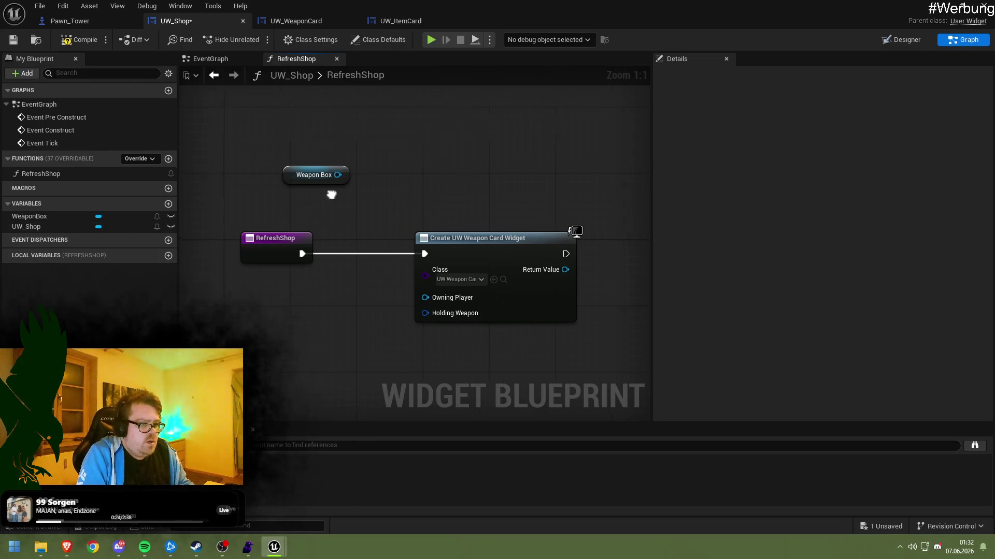
pyautogui.moveTo(343, 230)
pyautogui.mouseDown()
pyautogui.moveTo(219, 233)
pyautogui.moveTo(219, 223)
pyautogui.moveTo(213, 232)
pyautogui.mouseUp()
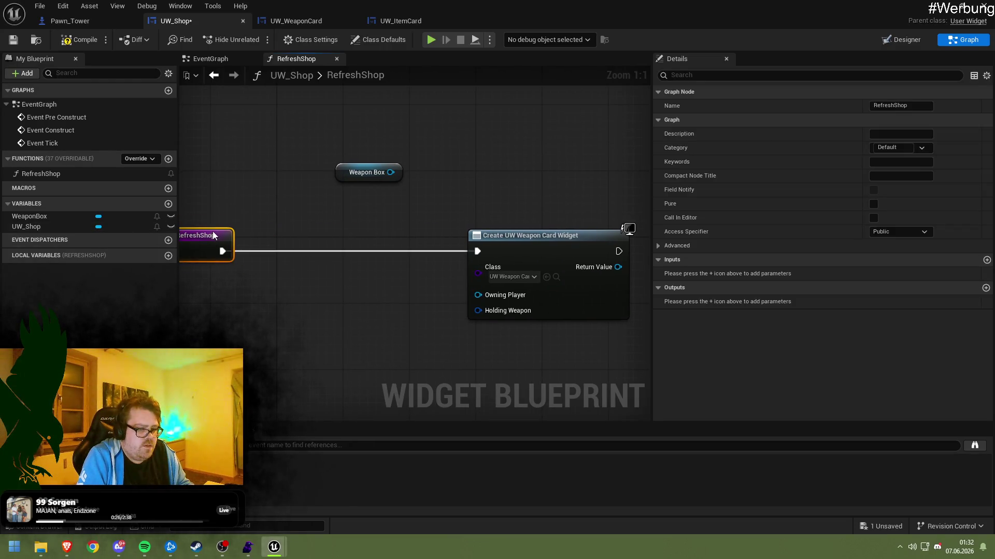
pyautogui.moveTo(339, 223); pyautogui.dragTo(264, 224)
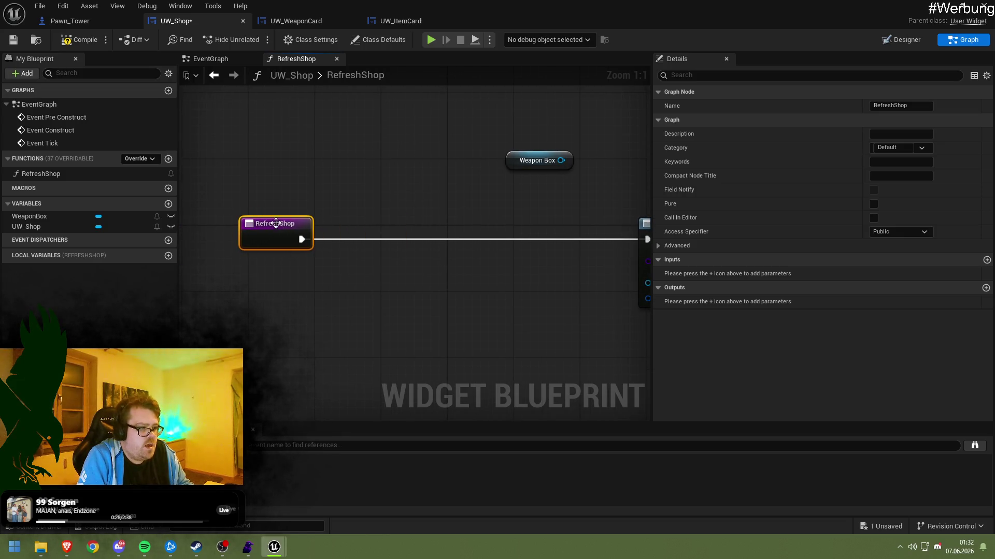
pyautogui.click(325, 190)
# Drag a new connection from RefreshShop's execution output and search for 'getdata'
pyautogui.moveTo(325, 190); pyautogui.dragTo(292, 202)
pyautogui.moveTo(267, 255); pyautogui.dragTo(309, 263)
pyautogui.write('getdatatab')
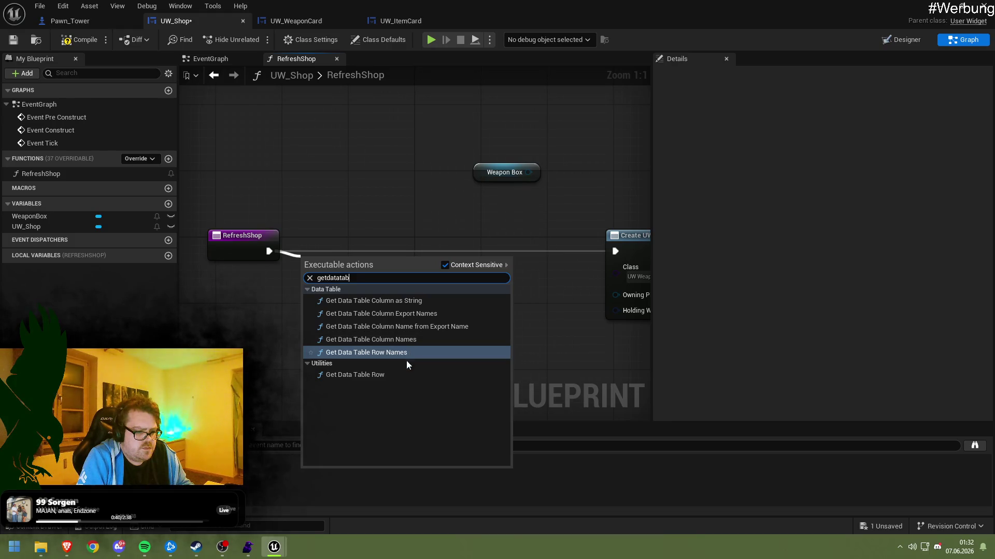
# Add a Get Data Table Row node reading DataTable_Weapons
pyautogui.click(393, 375)
pyautogui.moveTo(366, 311)
pyautogui.mouseDown()
pyautogui.moveTo(396, 295)
pyautogui.moveTo(395, 287)
pyautogui.mouseUp()
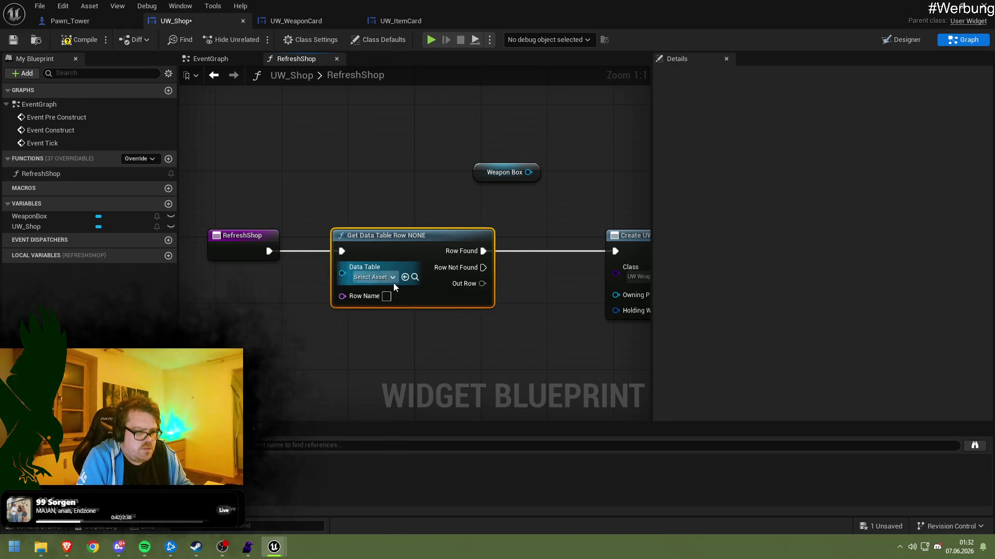
pyautogui.click(392, 277)
pyautogui.click(381, 333)
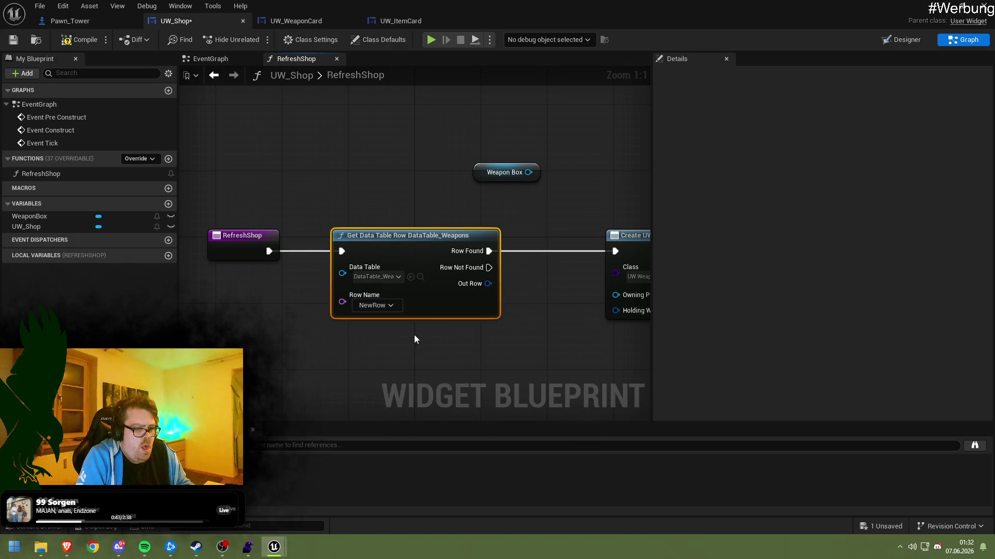
# Check the Row Name list, leaving the row set to NewRow
pyautogui.click(375, 306)
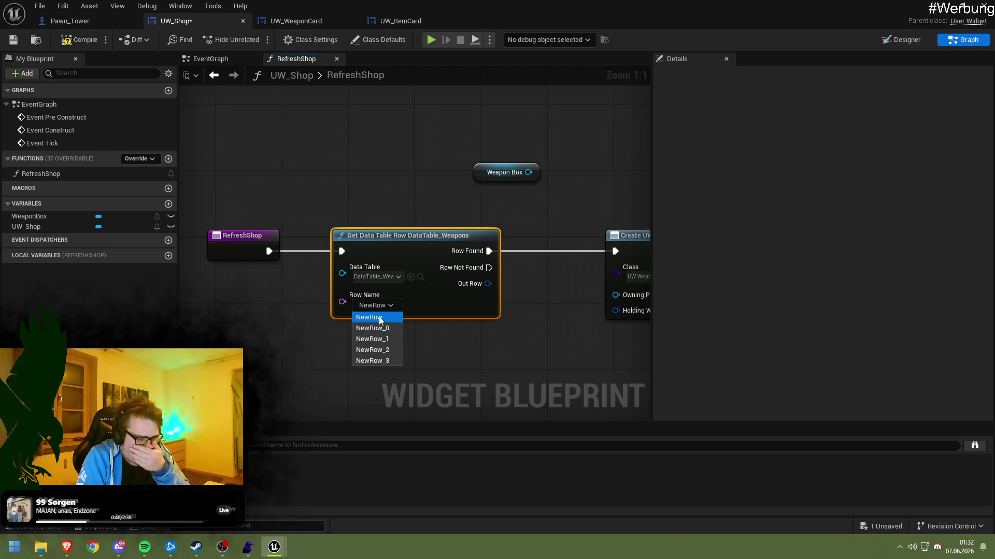
pyautogui.click(322, 337)
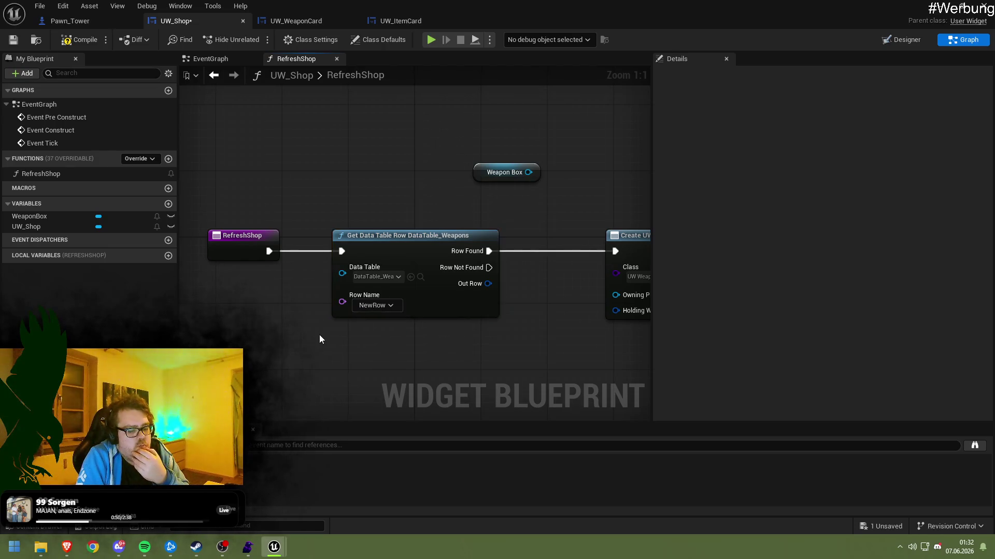
pyautogui.moveTo(322, 338); pyautogui.dragTo(395, 304)
pyautogui.click(445, 278)
pyautogui.click(453, 249)
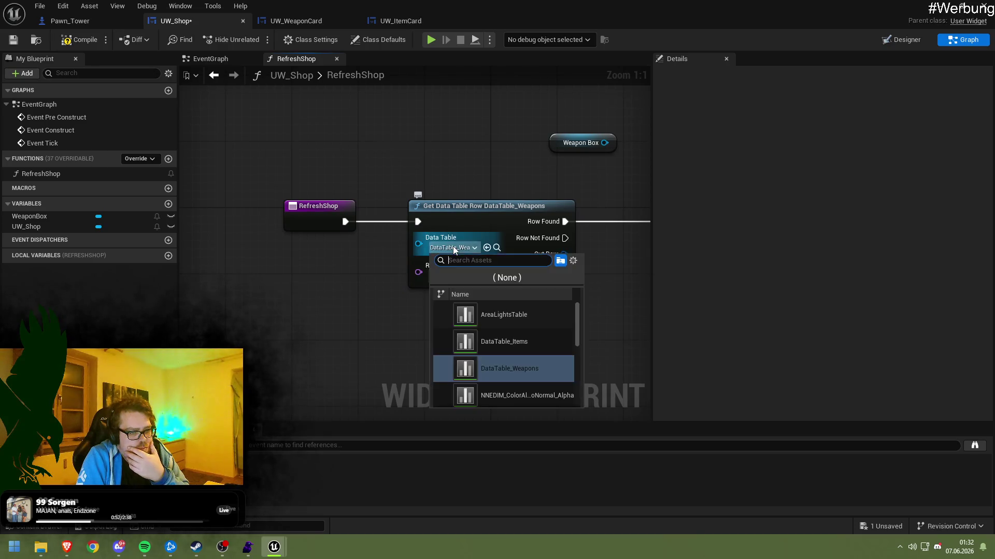
pyautogui.click(444, 275)
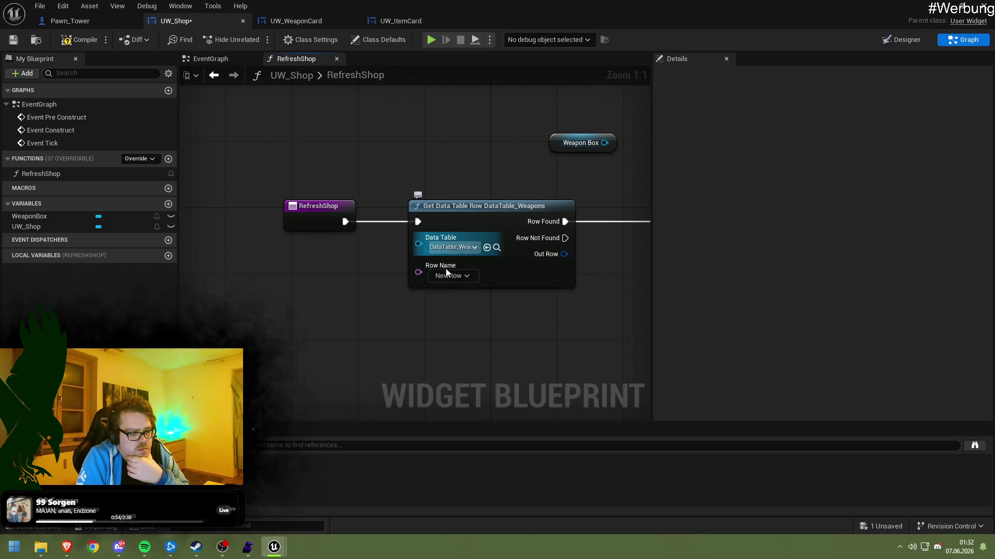
pyautogui.click(444, 275)
pyautogui.click(443, 276)
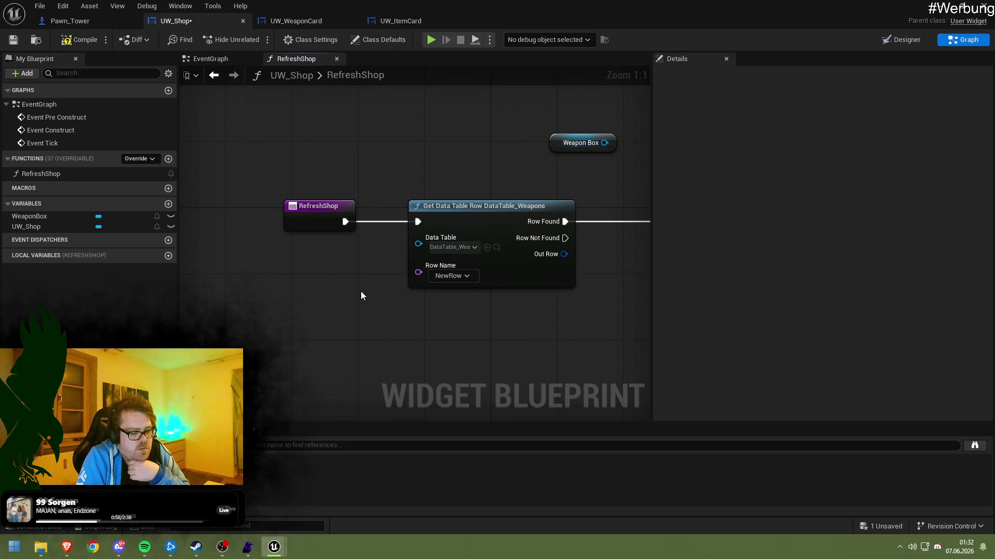
pyautogui.moveTo(361, 293); pyautogui.dragTo(401, 279)
# Search for a row-name node from the Row Name input, then cancel the search
pyautogui.moveTo(458, 259); pyautogui.dragTo(360, 279)
pyautogui.write('ge ra')
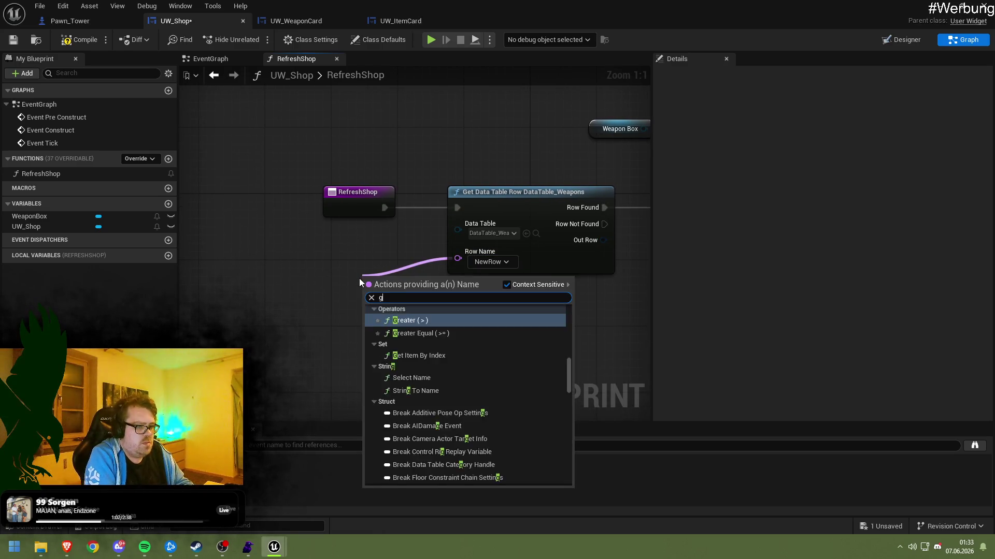
pyautogui.press('BackSpace')
pyautogui.press('BackSpace')
pyautogui.press('BackSpace')
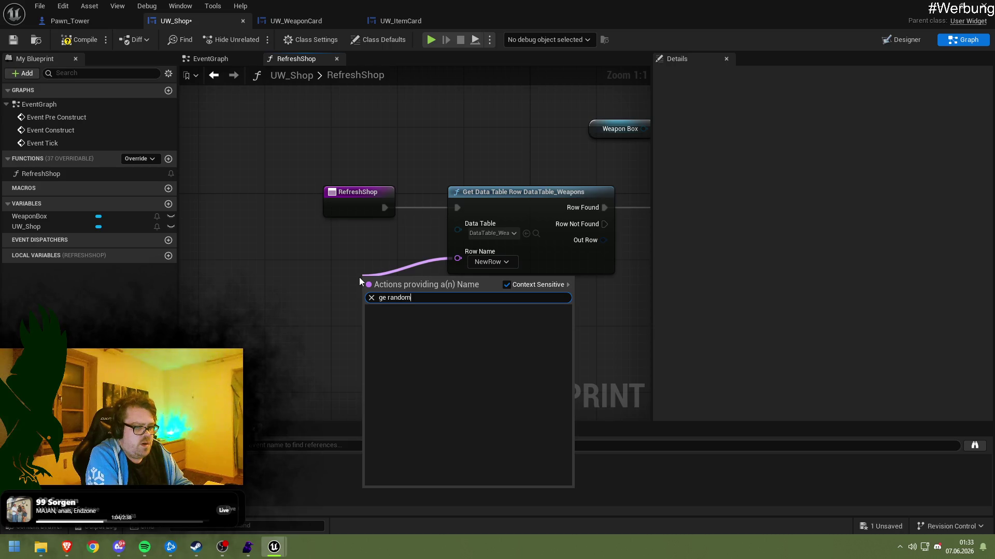
pyautogui.write('etrow')
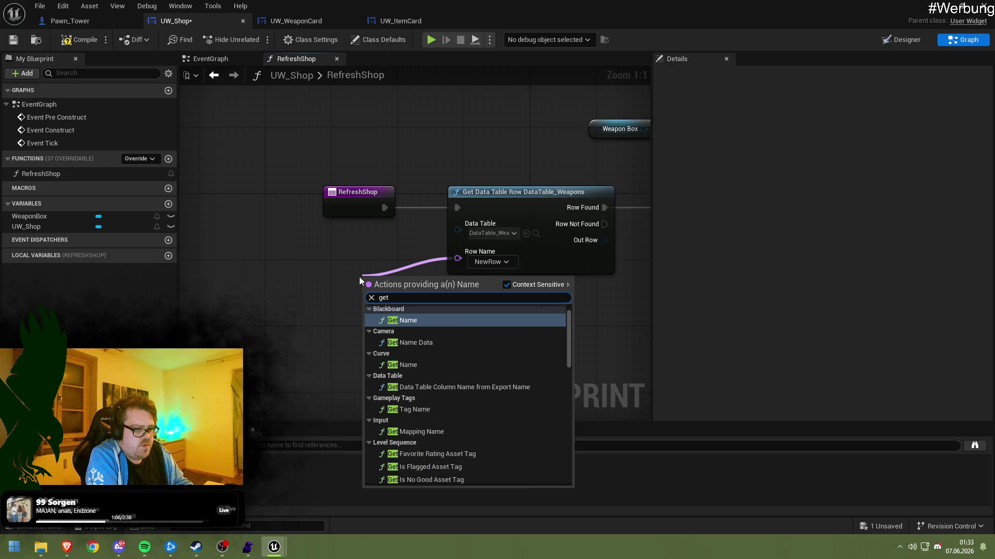
pyautogui.press('BackSpace')
pyautogui.press('BackSpace')
pyautogui.press('BackSpace')
pyautogui.write('rowna')
pyautogui.press('BackSpace')
pyautogui.press('BackSpace')
pyautogui.press('BackSpace')
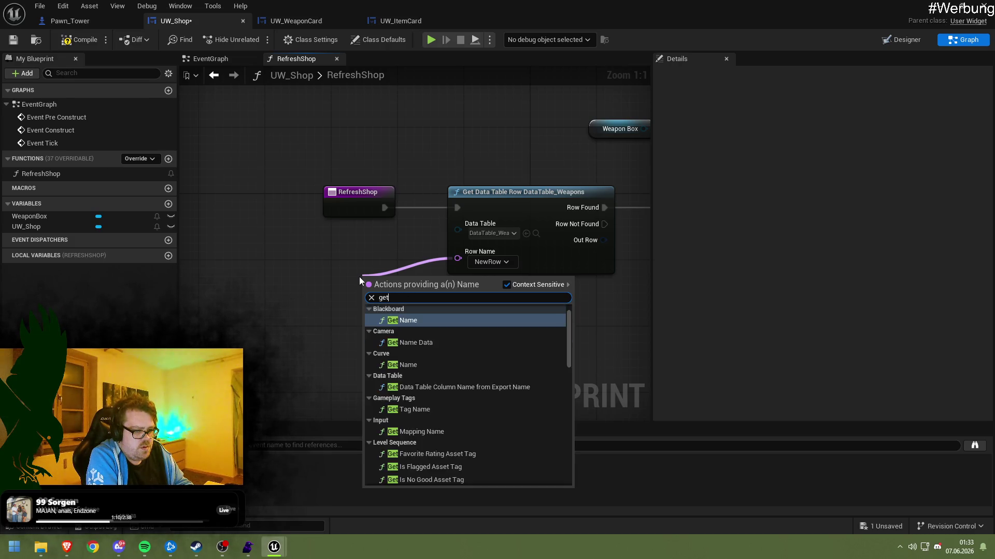
pyautogui.write('row')
pyautogui.press('BackSpace')
pyautogui.press('Escape')
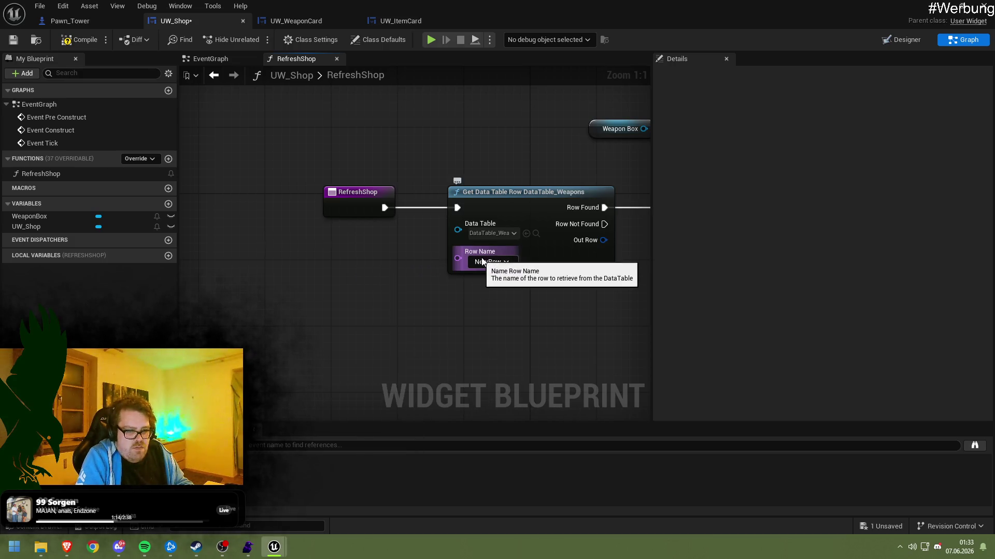
# Inspect the Row Name input's options, then search 'get DAtat' from RefreshShop's execution output
pyautogui.rightClick(478, 259)
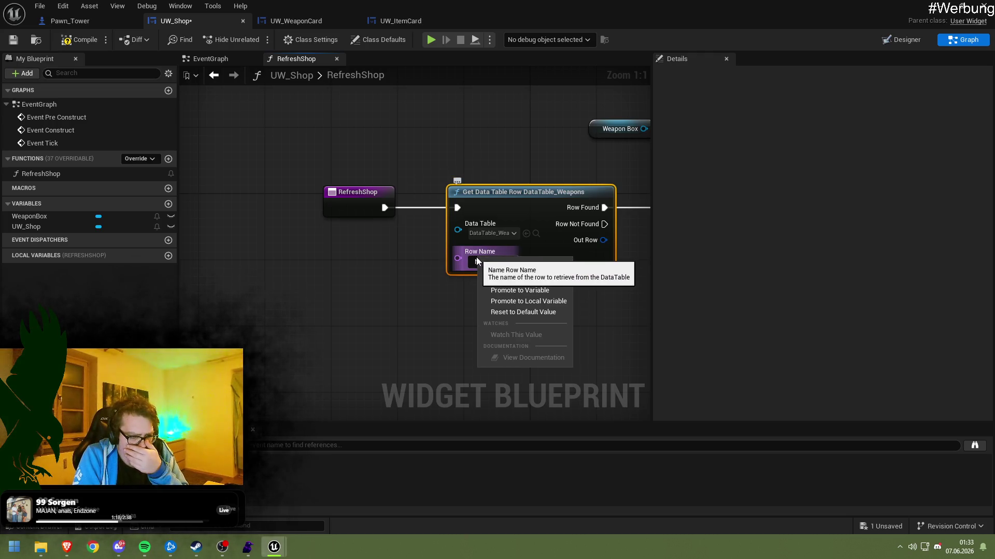
pyautogui.click(456, 294)
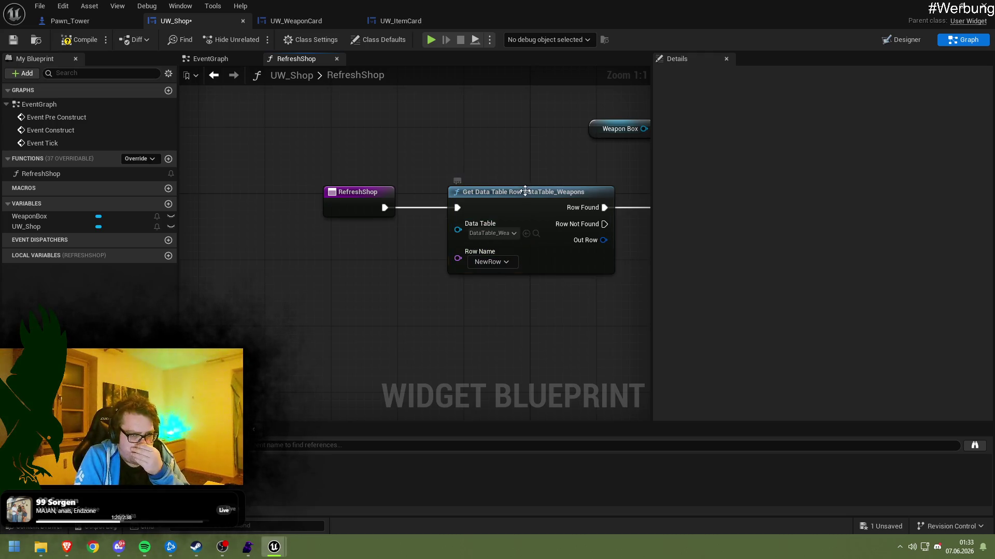
pyautogui.moveTo(384, 208); pyautogui.dragTo(423, 299)
pyautogui.write('getT')
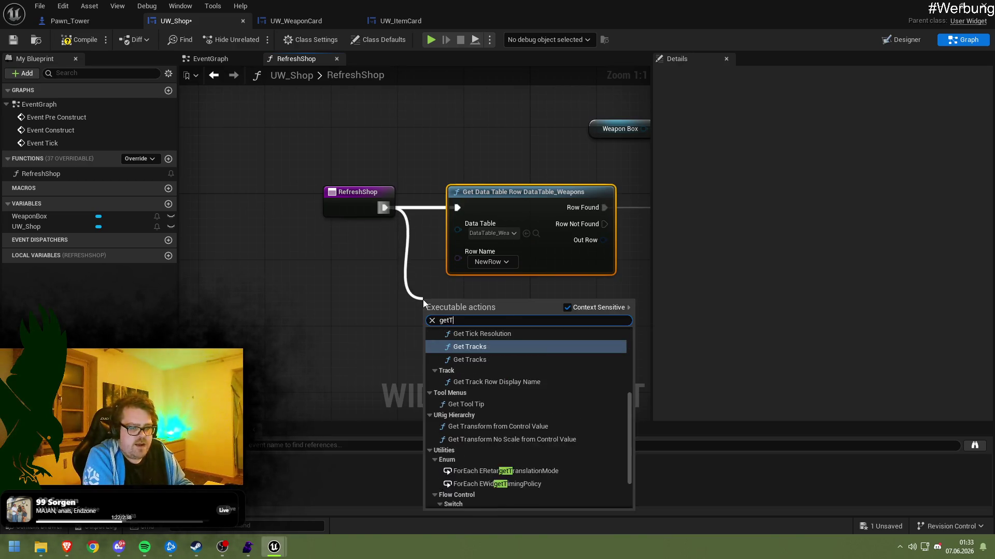
pyautogui.press('BackSpace')
pyautogui.write(' DAtat')
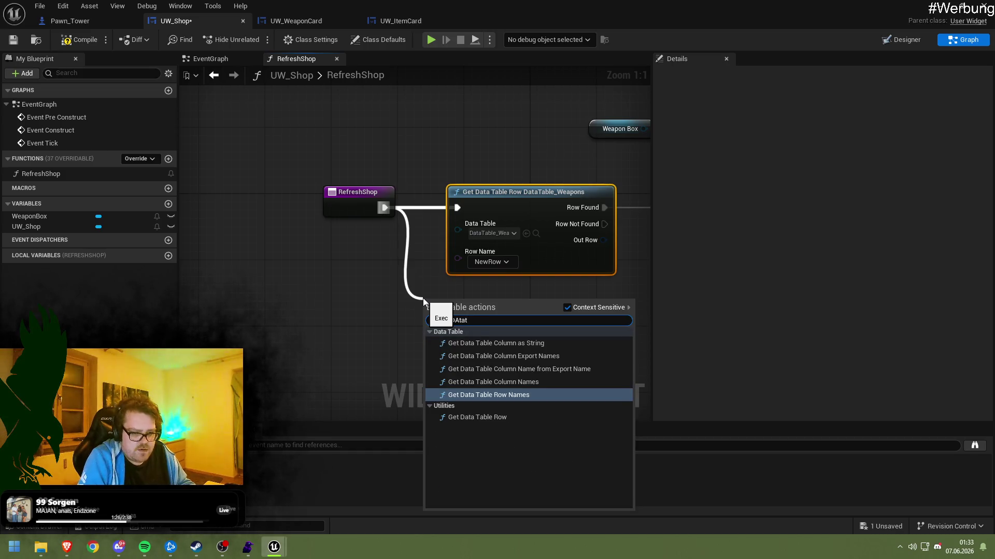
# Add a Get Data Table Row Names node beside RefreshShop, reading DataTable_Weapons
pyautogui.click(499, 397)
pyautogui.moveTo(499, 325); pyautogui.dragTo(295, 275)
pyautogui.moveTo(364, 208)
pyautogui.mouseDown()
pyautogui.moveTo(129, 177)
pyautogui.moveTo(309, 216)
pyautogui.mouseUp()
pyautogui.moveTo(464, 289); pyautogui.dragTo(438, 234)
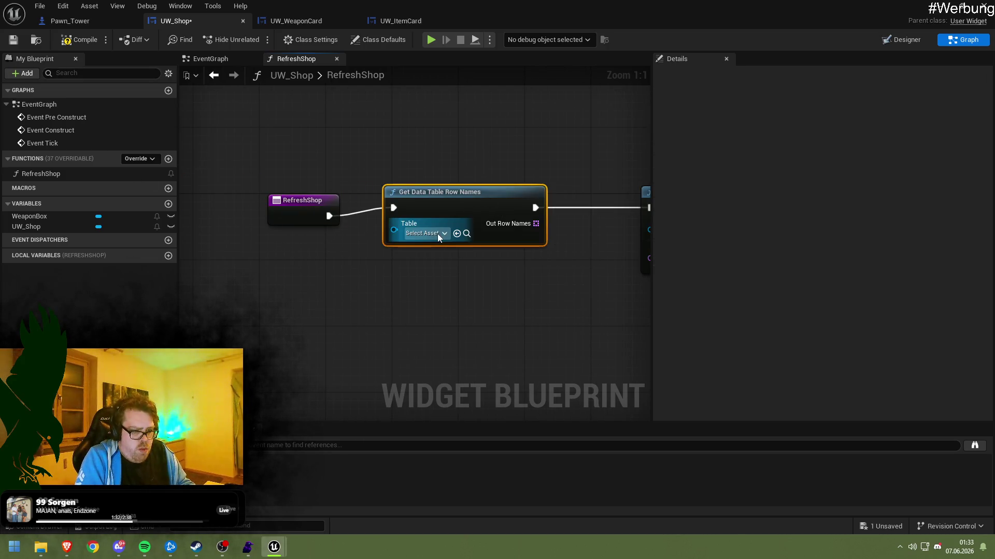
pyautogui.click(437, 234)
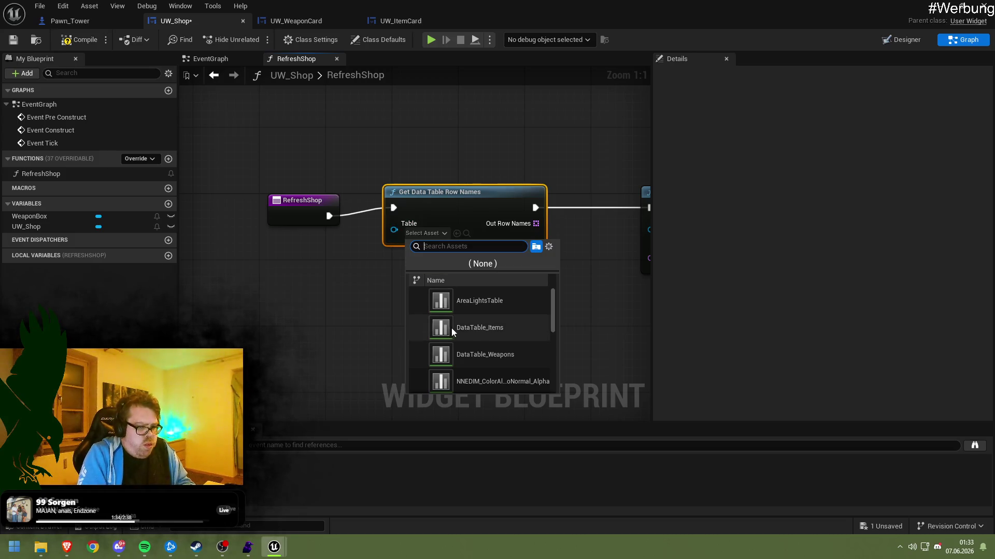
pyautogui.click(487, 357)
# Break the row names node's link into the Get Data Table Row node and shift the nodes right
pyautogui.moveTo(300, 185)
pyautogui.mouseDown()
pyautogui.moveTo(297, 198)
pyautogui.moveTo(304, 151)
pyautogui.moveTo(393, 170)
pyautogui.moveTo(373, 195)
pyautogui.moveTo(403, 209)
pyautogui.moveTo(377, 205)
pyautogui.moveTo(341, 229)
pyautogui.moveTo(489, 311)
pyautogui.mouseUp()
pyautogui.click(355, 197)
pyautogui.click(245, 238)
pyautogui.click(413, 182)
pyautogui.scroll(-5, 341, 229)
pyautogui.rightClick(372, 271)
pyautogui.click(414, 284)
pyautogui.moveTo(420, 282); pyautogui.dragTo(479, 288)
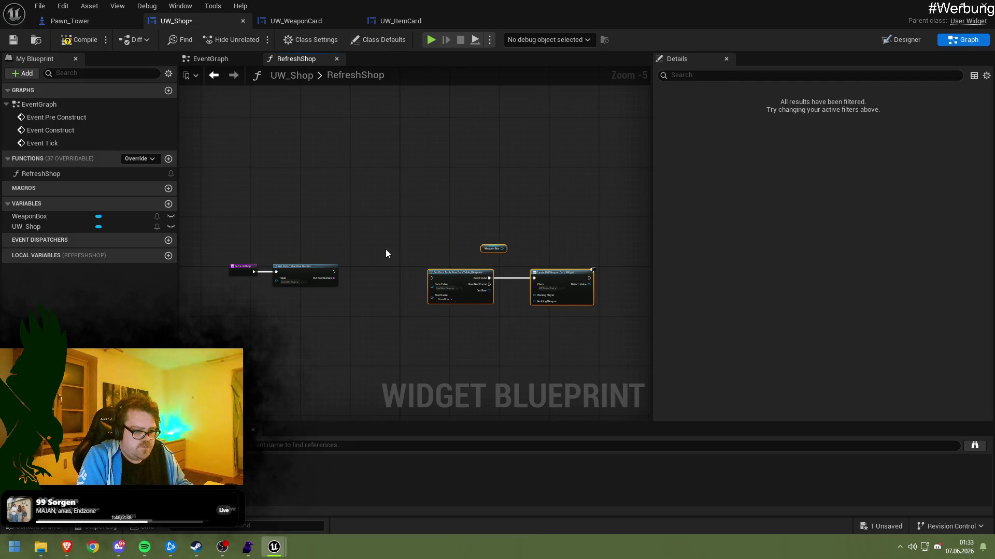
# Promote Out Row Names to a new Name-array variable called WeaponRowNames
pyautogui.scroll(5, 413, 202)
pyautogui.moveTo(426, 212)
pyautogui.mouseDown()
pyautogui.moveTo(341, 284)
pyautogui.moveTo(345, 238)
pyautogui.mouseUp()
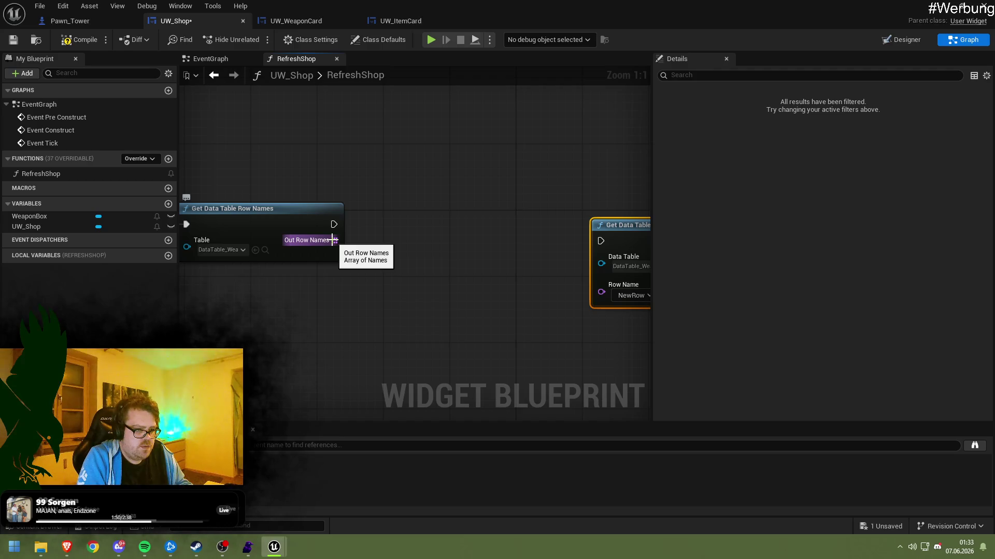
pyautogui.rightClick(334, 241)
pyautogui.click(355, 271)
pyautogui.write('Weapo')
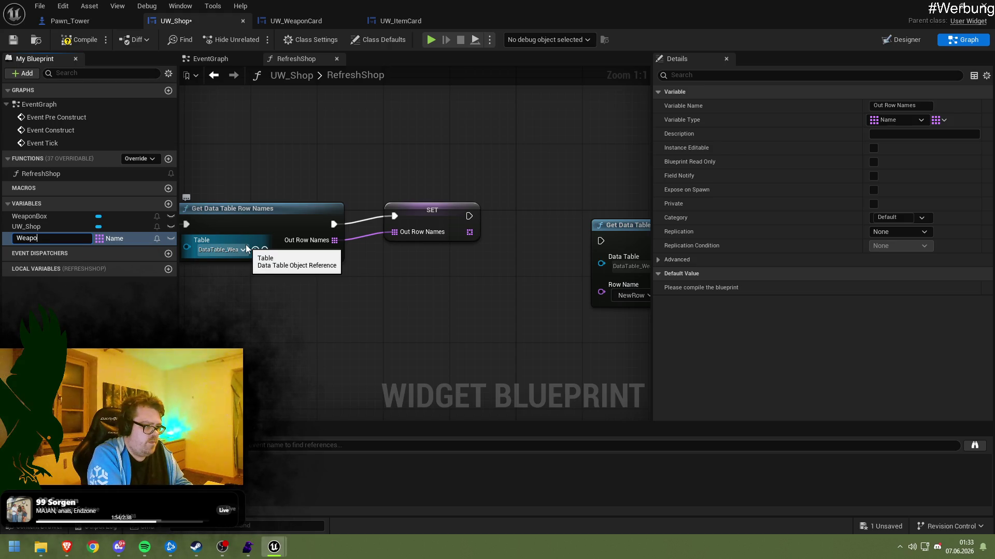
pyautogui.write('nRowNames')
pyautogui.press('Return')
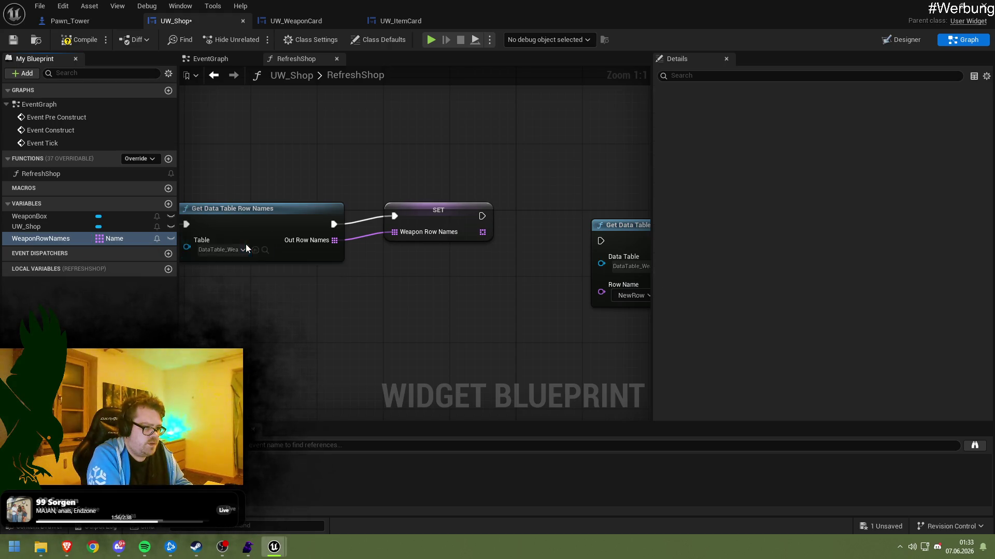
# Delete the leftover Get Data Table Row node and return to the row names SET chain
pyautogui.click(429, 226)
pyautogui.click(450, 197)
pyautogui.moveTo(461, 196)
pyautogui.mouseDown()
pyautogui.moveTo(370, 195)
pyautogui.moveTo(435, 259)
pyautogui.moveTo(474, 325)
pyautogui.moveTo(604, 236)
pyautogui.mouseUp()
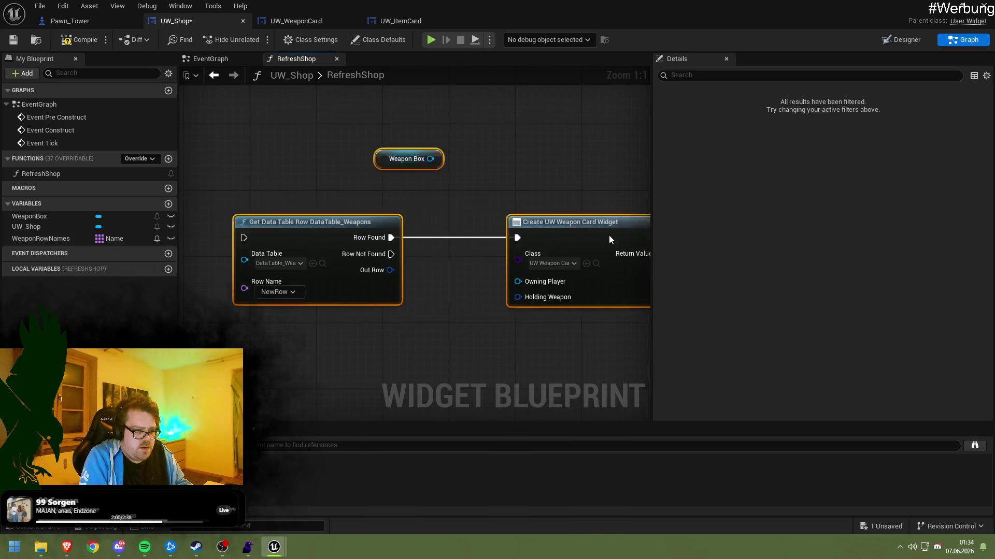
pyautogui.press('Delete')
pyautogui.moveTo(644, 202)
pyautogui.mouseDown()
pyautogui.moveTo(560, 220)
pyautogui.moveTo(390, 216)
pyautogui.moveTo(417, 238)
pyautogui.mouseUp()
# Chain a For Loop with Break off the SET Weapon Row Names node, then save UW_Shop
pyautogui.write('for')
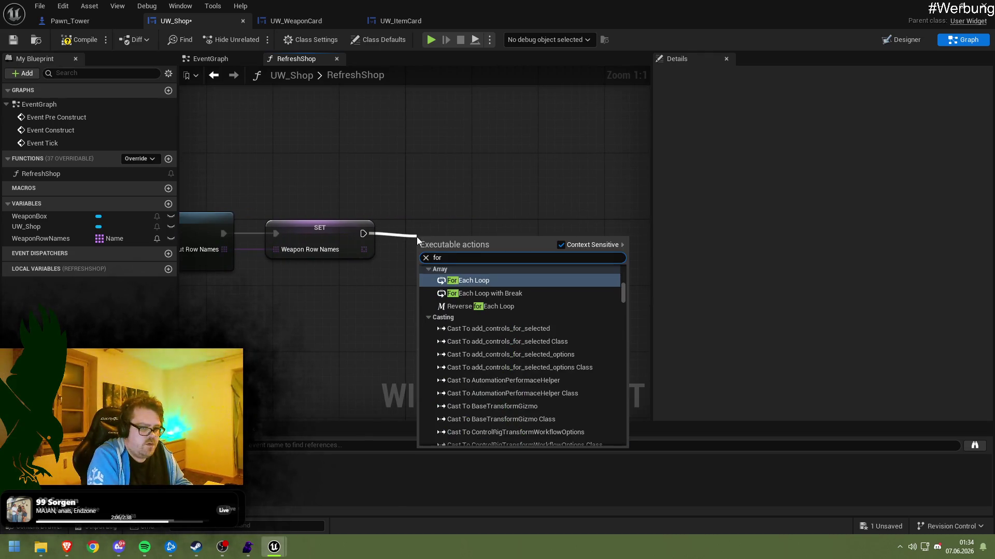
pyautogui.scroll(-5, 502, 335)
pyautogui.scroll(-10, 518, 331)
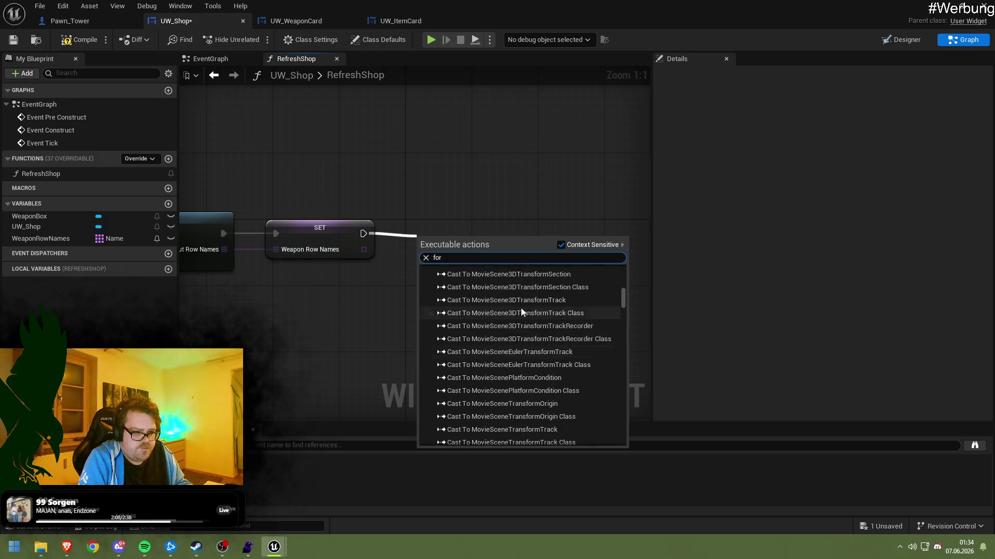
pyautogui.moveTo(623, 304)
pyautogui.mouseDown()
pyautogui.moveTo(623, 346)
pyautogui.moveTo(622, 333)
pyautogui.mouseUp()
pyautogui.moveTo(623, 323)
pyautogui.mouseDown()
pyautogui.moveTo(622, 315)
pyautogui.moveTo(627, 432)
pyautogui.moveTo(627, 416)
pyautogui.mouseUp()
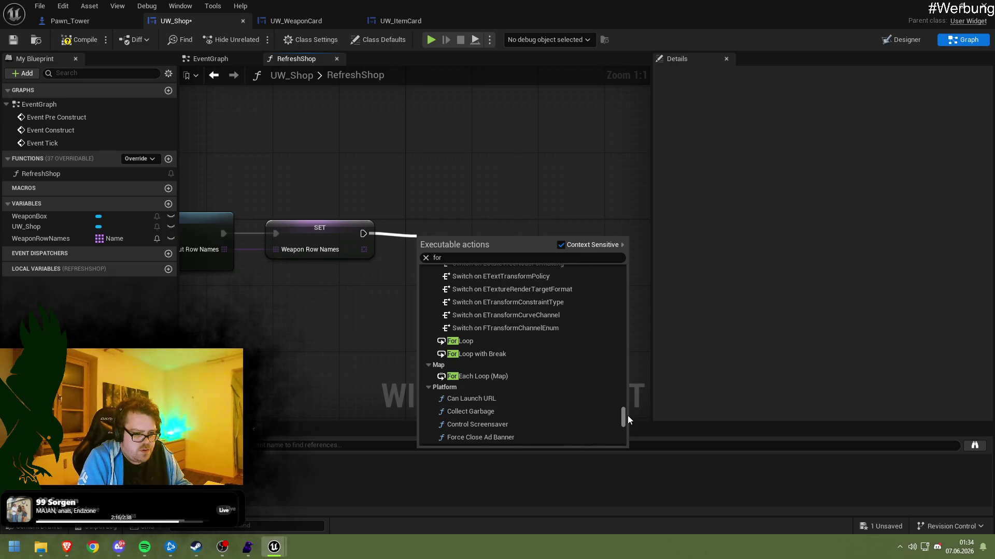
pyautogui.click(500, 367)
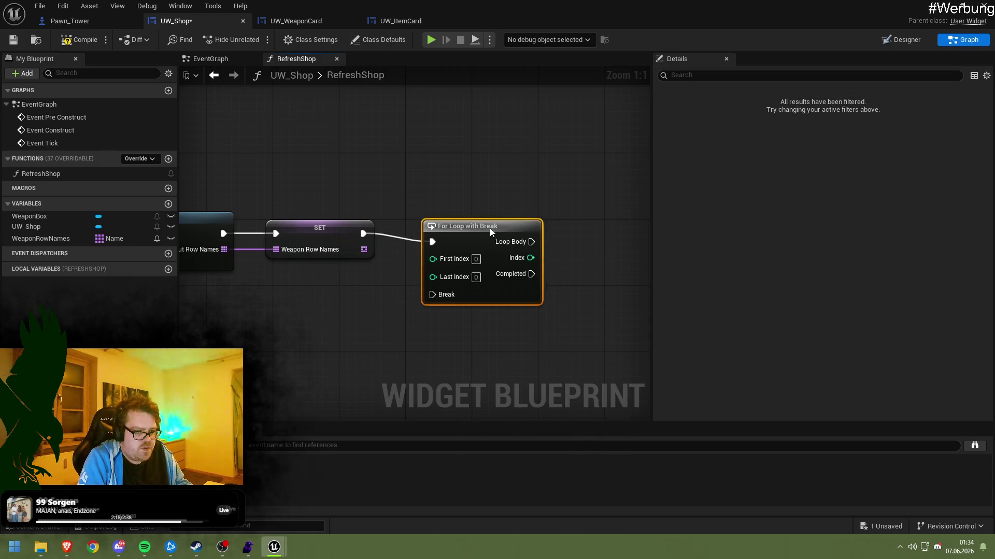
pyautogui.click(433, 202)
pyautogui.hotkey('ctrl', 's')
pyautogui.moveTo(377, 192)
pyautogui.mouseDown()
pyautogui.moveTo(387, 200)
pyautogui.moveTo(322, 190)
pyautogui.moveTo(349, 197)
pyautogui.mouseUp()
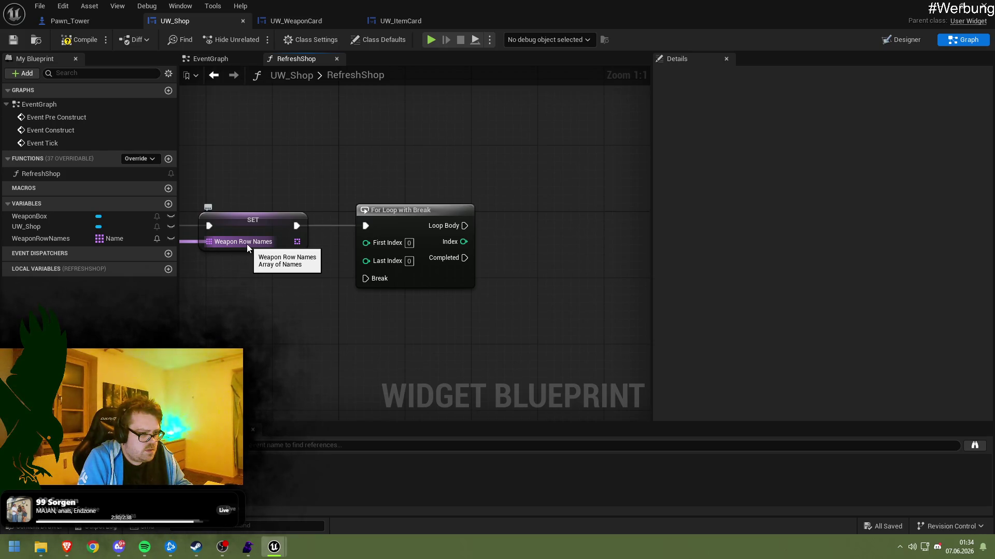
# Place a Weapon Row Names getter in the RefreshShop graph
pyautogui.moveTo(112, 238); pyautogui.dragTo(379, 209)
pyautogui.click(396, 200)
pyautogui.moveTo(437, 180); pyautogui.dragTo(440, 216)
pyautogui.write('getra')
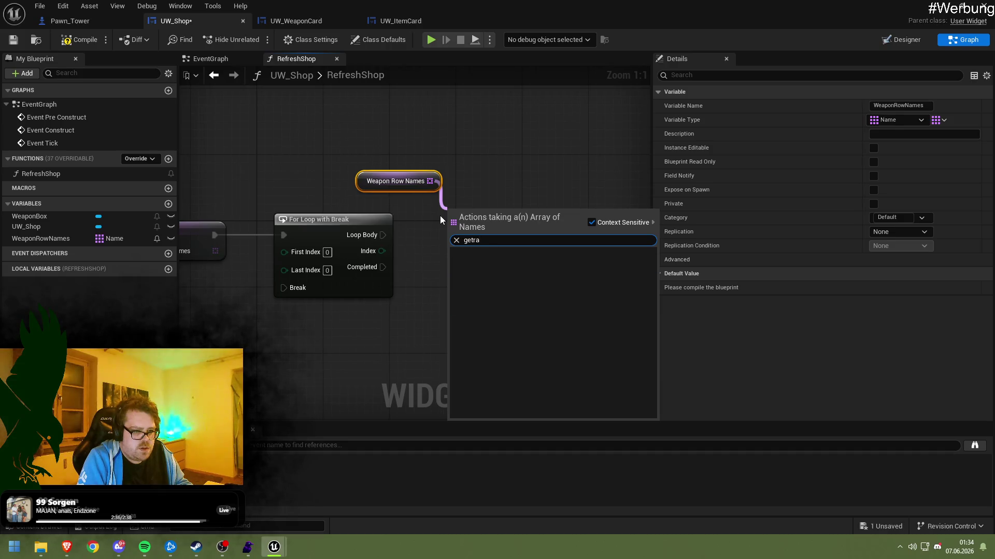
pyautogui.press('BackSpace')
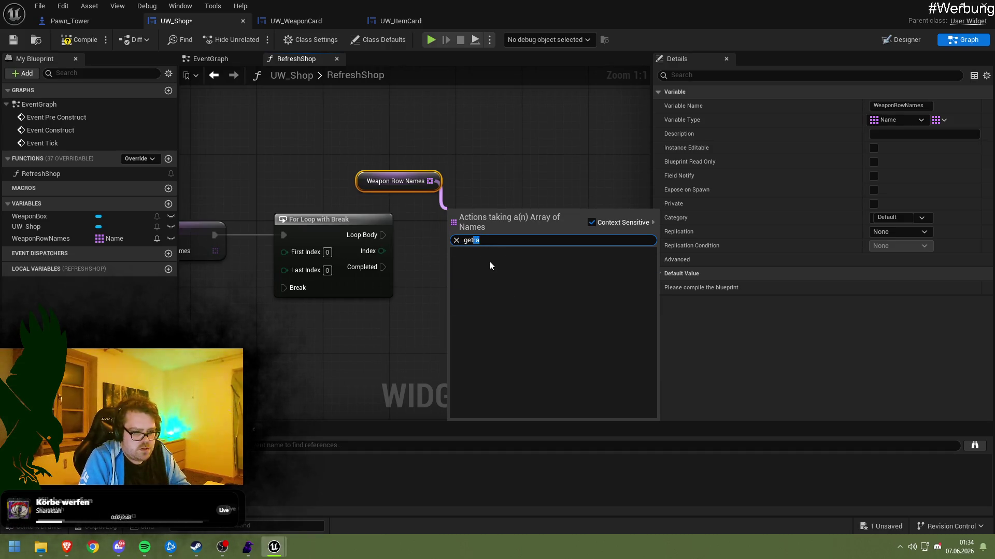
pyautogui.click(505, 307)
pyautogui.moveTo(485, 215); pyautogui.dragTo(485, 232)
pyautogui.press('Delete')
# Add a GET copy node on Weapon Row Names and arrange both nodes
pyautogui.moveTo(430, 181); pyautogui.dragTo(449, 223)
pyautogui.write('get')
pyautogui.click(502, 308)
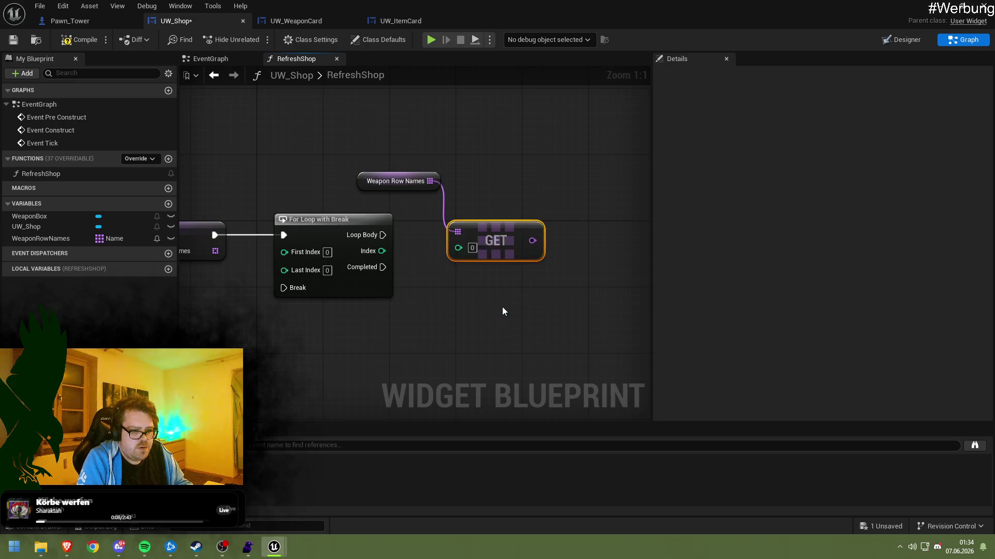
pyautogui.moveTo(461, 181); pyautogui.dragTo(399, 239)
pyautogui.moveTo(303, 238)
pyautogui.mouseDown()
pyautogui.moveTo(357, 244)
pyautogui.moveTo(396, 263)
pyautogui.moveTo(422, 263)
pyautogui.moveTo(414, 232)
pyautogui.moveTo(568, 251)
pyautogui.moveTo(436, 199)
pyautogui.moveTo(270, 162)
pyautogui.moveTo(255, 189)
pyautogui.moveTo(246, 171)
pyautogui.mouseUp()
pyautogui.keyDown('ctrl'); pyautogui.click(422, 290); pyautogui.keyUp('ctrl')
pyautogui.click(269, 216)
# Add a LENGTH node for Weapon Row Names and a Random Integer node
pyautogui.write('length')
pyautogui.press('Return')
pyautogui.moveTo(345, 184); pyautogui.dragTo(359, 228)
pyautogui.write('random')
pyautogui.press('Return')
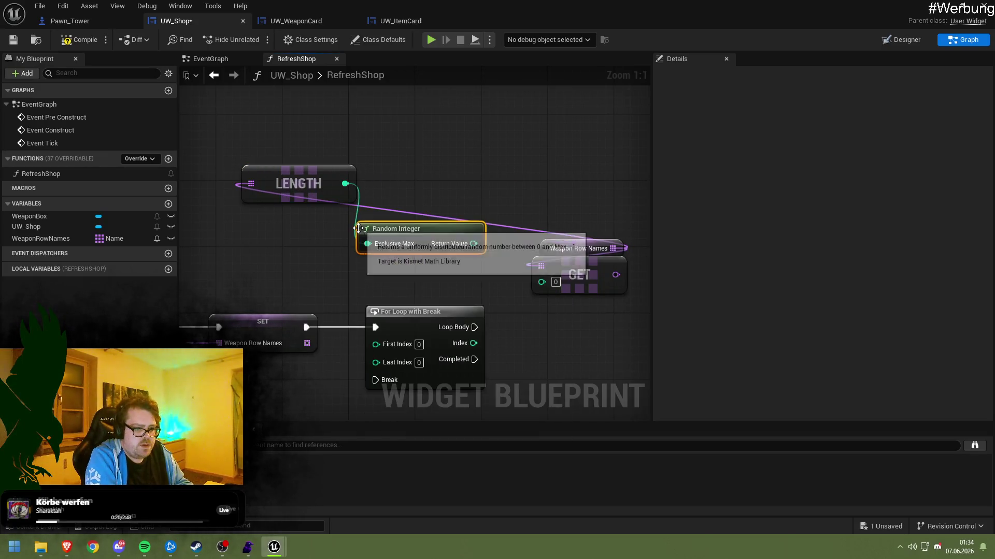
pyautogui.moveTo(404, 230)
pyautogui.mouseDown()
pyautogui.moveTo(309, 250)
pyautogui.moveTo(323, 255)
pyautogui.mouseUp()
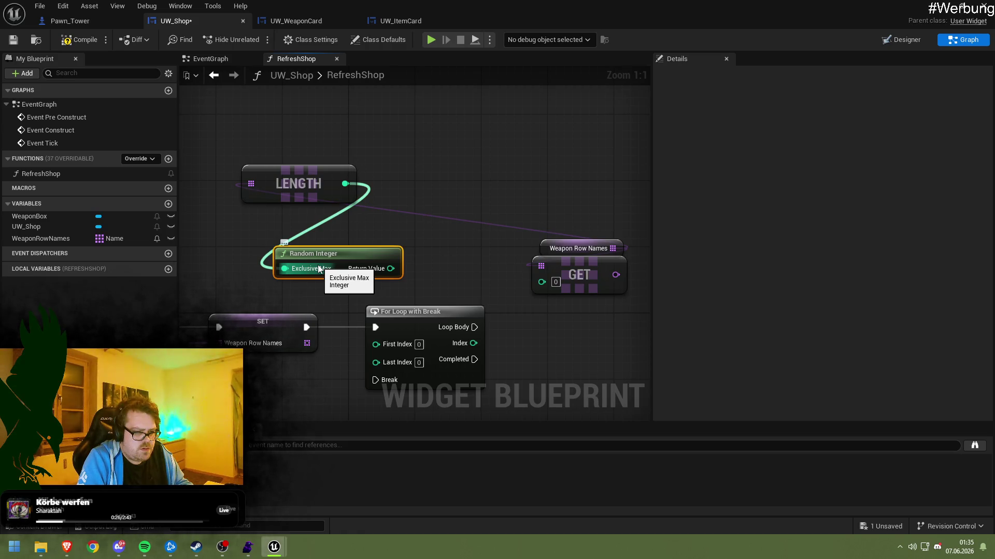
pyautogui.rightClick(319, 269)
pyautogui.click(334, 300)
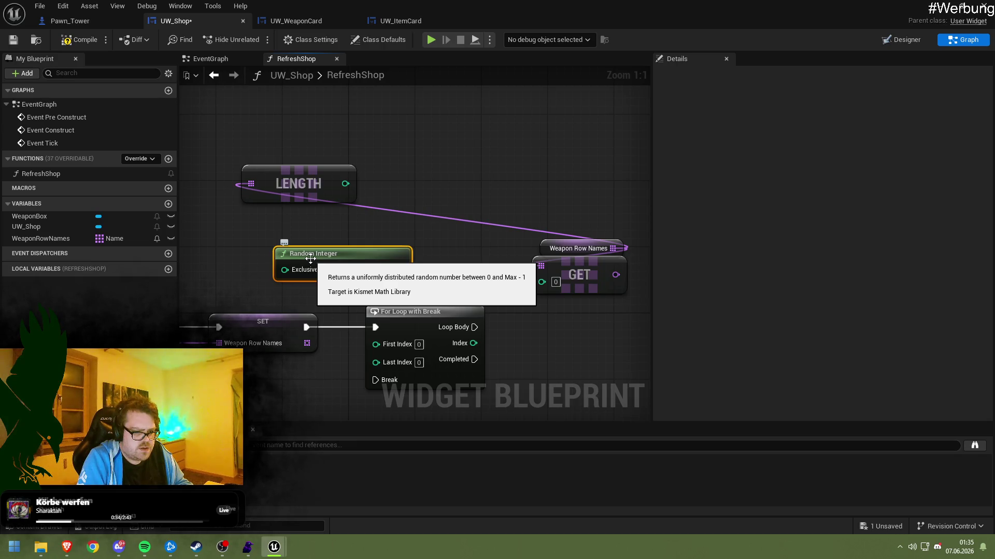
pyautogui.moveTo(319, 259); pyautogui.dragTo(344, 259)
# Feed LENGTH plus a value into Exclusive Max, using the random number as GET's index
pyautogui.moveTo(345, 183)
pyautogui.mouseDown()
pyautogui.moveTo(363, 201)
pyautogui.moveTo(361, 215)
pyautogui.mouseUp()
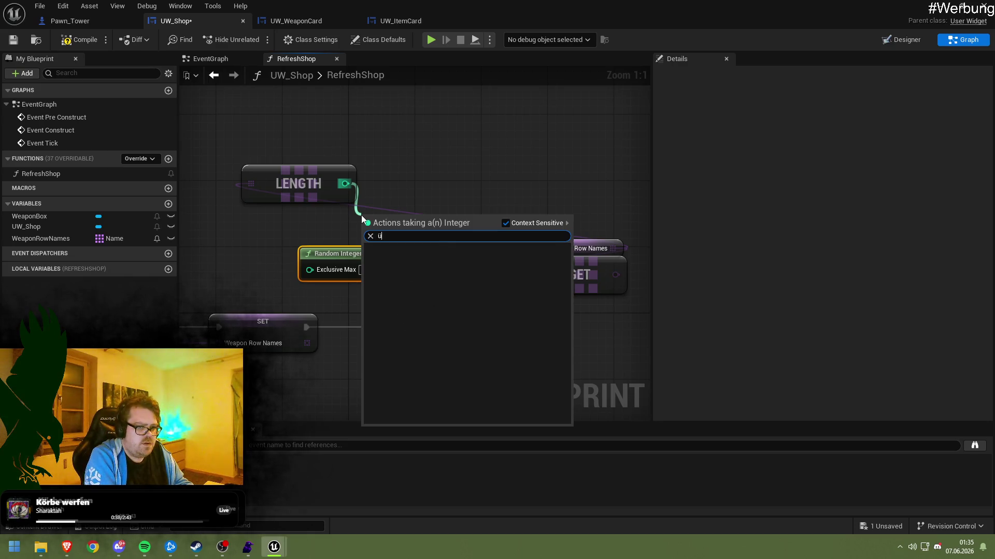
pyautogui.write('+')
pyautogui.press('Return')
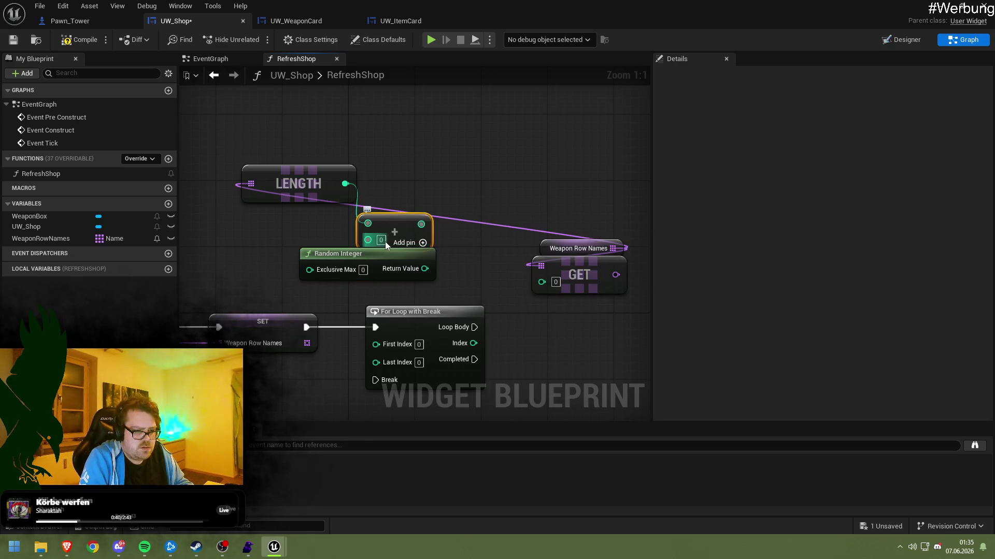
pyautogui.moveTo(416, 229)
pyautogui.mouseDown()
pyautogui.moveTo(337, 272)
pyautogui.moveTo(310, 269)
pyautogui.mouseUp()
pyautogui.moveTo(415, 269)
pyautogui.mouseDown()
pyautogui.moveTo(466, 285)
pyautogui.moveTo(542, 282)
pyautogui.mouseUp()
# Wire GET into Get Data Table Row's Row Name and run it from Loop Body
pyautogui.moveTo(559, 211)
pyautogui.mouseDown()
pyautogui.moveTo(391, 132)
pyautogui.moveTo(402, 105)
pyautogui.moveTo(416, 111)
pyautogui.mouseUp()
pyautogui.moveTo(570, 233); pyautogui.dragTo(321, 189)
pyautogui.moveTo(466, 186)
pyautogui.mouseDown()
pyautogui.moveTo(234, 172)
pyautogui.moveTo(496, 200)
pyautogui.moveTo(466, 311)
pyautogui.moveTo(454, 291)
pyautogui.mouseUp()
pyautogui.moveTo(361, 221); pyautogui.dragTo(445, 247)
pyautogui.moveTo(536, 191)
pyautogui.mouseDown()
pyautogui.moveTo(290, 207)
pyautogui.moveTo(347, 237)
pyautogui.moveTo(397, 291)
pyautogui.mouseUp()
# Print a UW_Shop Refresh loop 'Row not found' message on failure; pass Out Row to Holding Weapon
pyautogui.write('print')
pyautogui.press('Return')
pyautogui.press('BackSpace')
pyautogui.write('OW NOT FOUND')
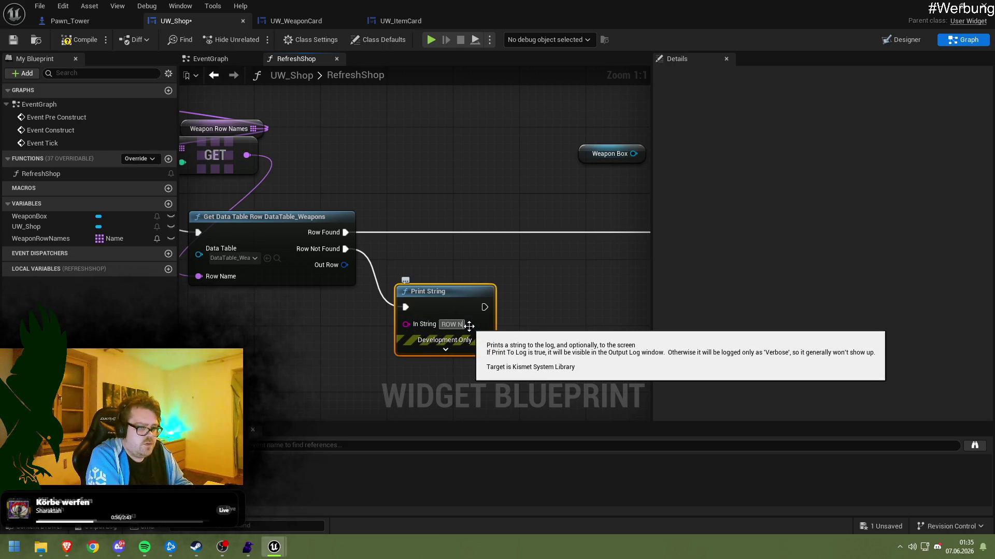
pyautogui.hotkey('ctrl', 'a')
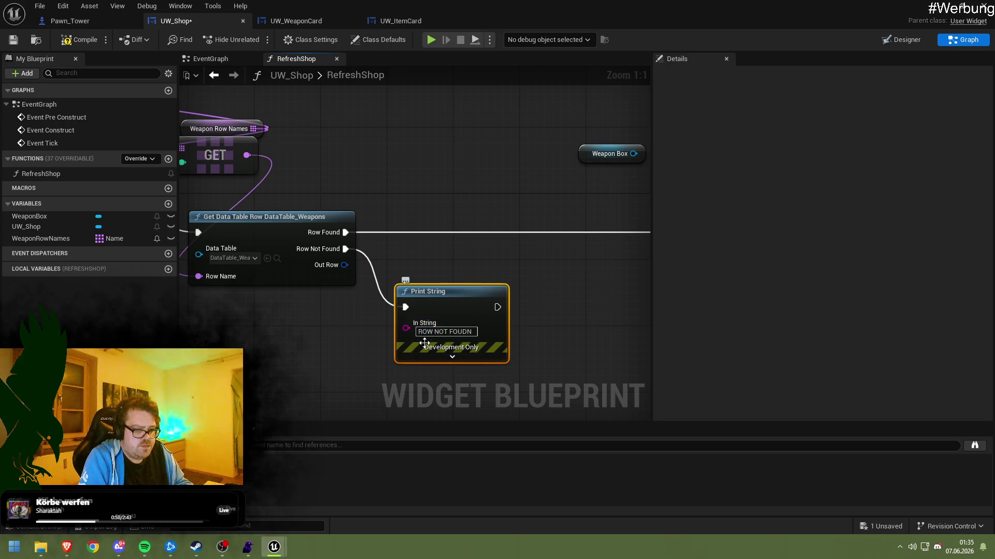
pyautogui.write('W')
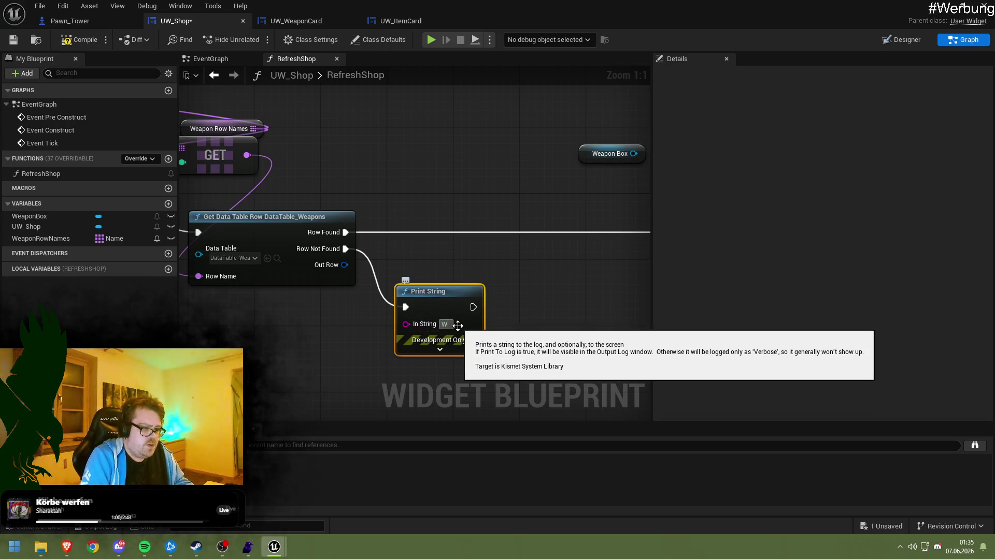
pyautogui.write('EAPONN')
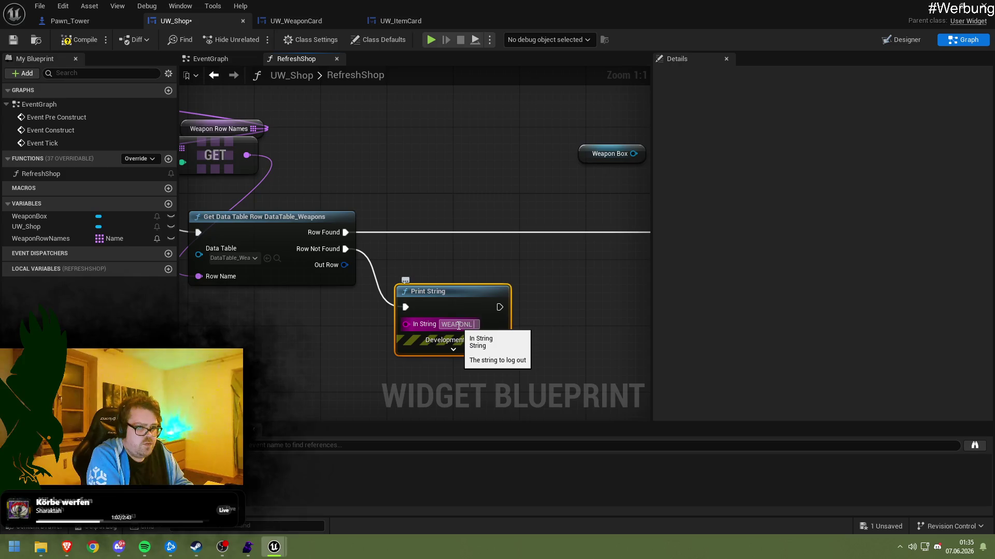
pyautogui.hotkey('ctrl', 'a')
pyautogui.write('UW')
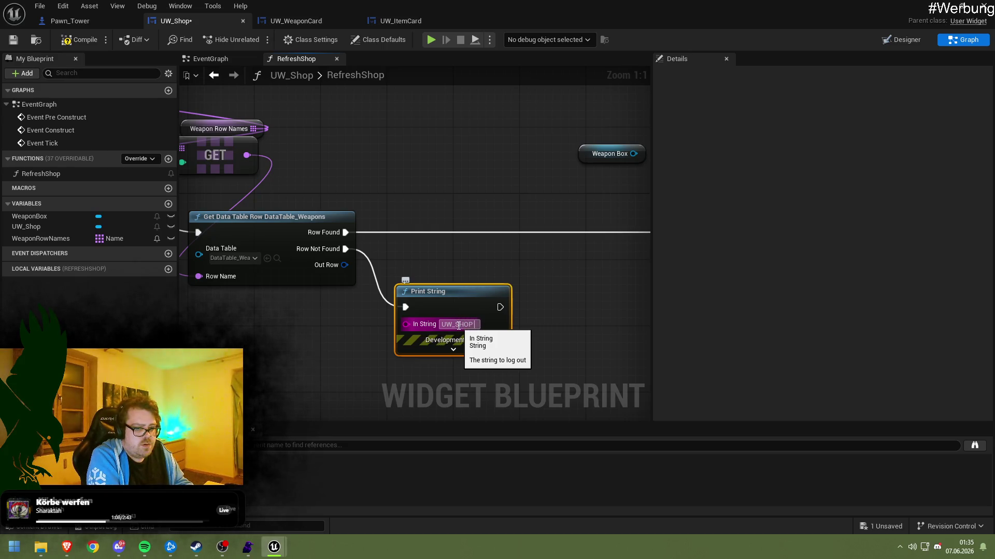
pyautogui.write('Weapon Looop')
pyautogui.press('Return')
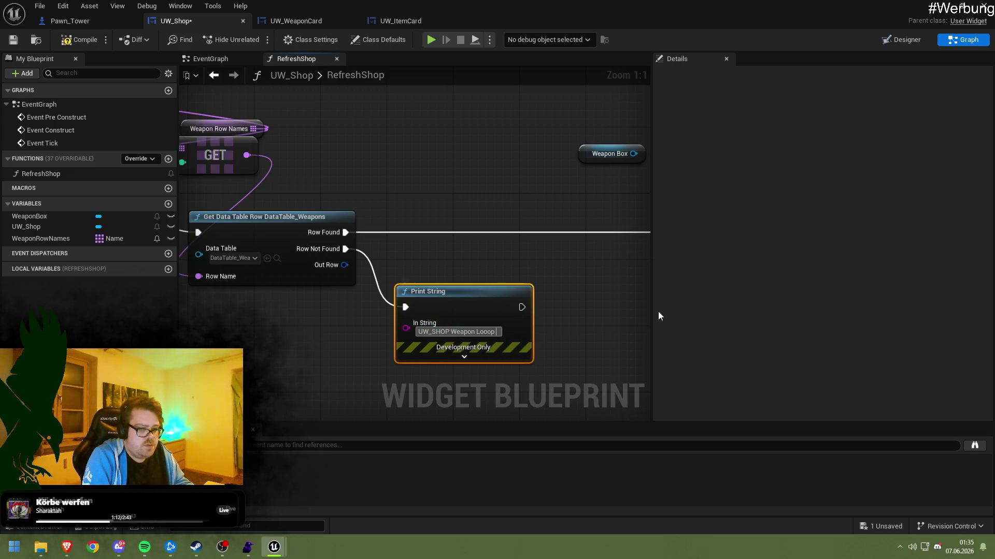
pyautogui.click(452, 332)
pyautogui.write('Refresh')
pyautogui.click(511, 332)
pyautogui.press('BackSpace')
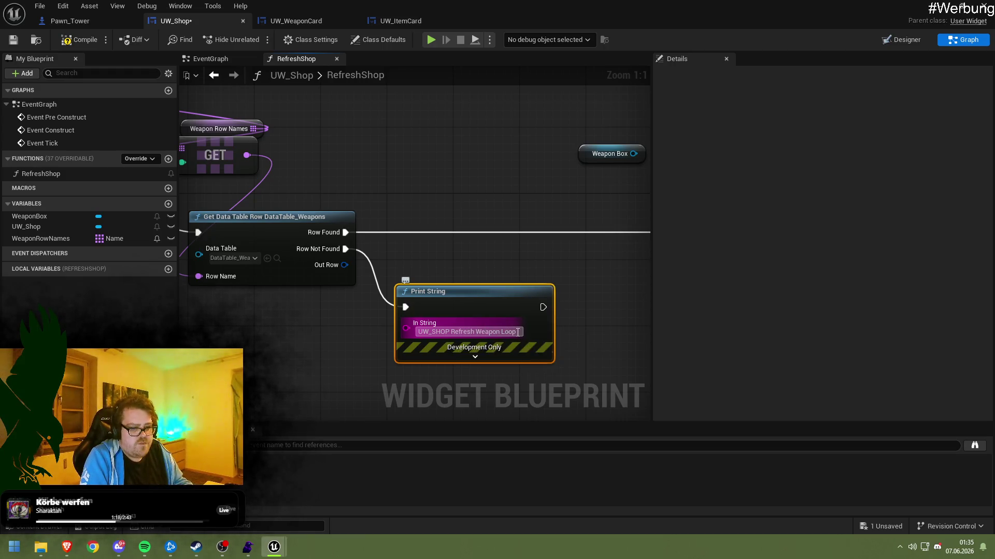
pyautogui.write(': Row no')
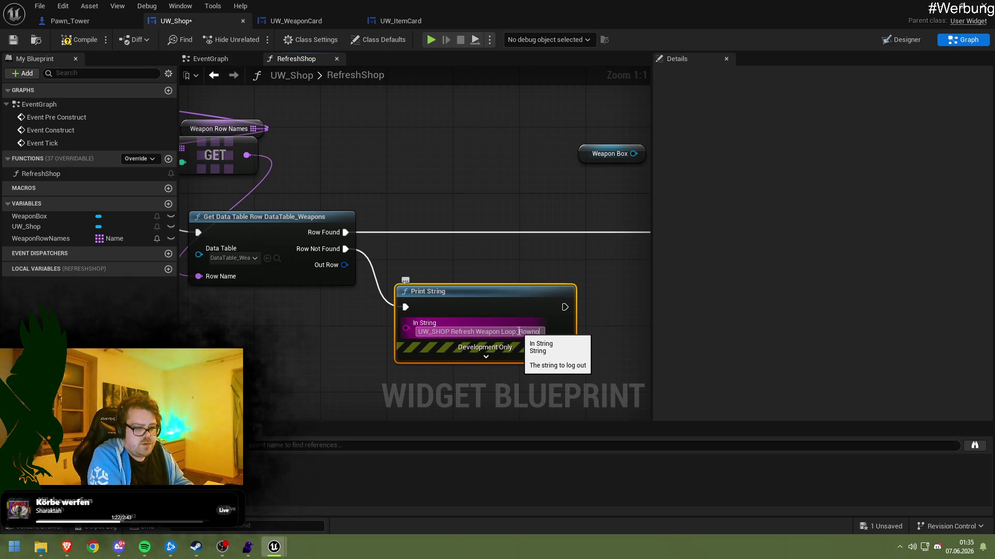
pyautogui.write('t found')
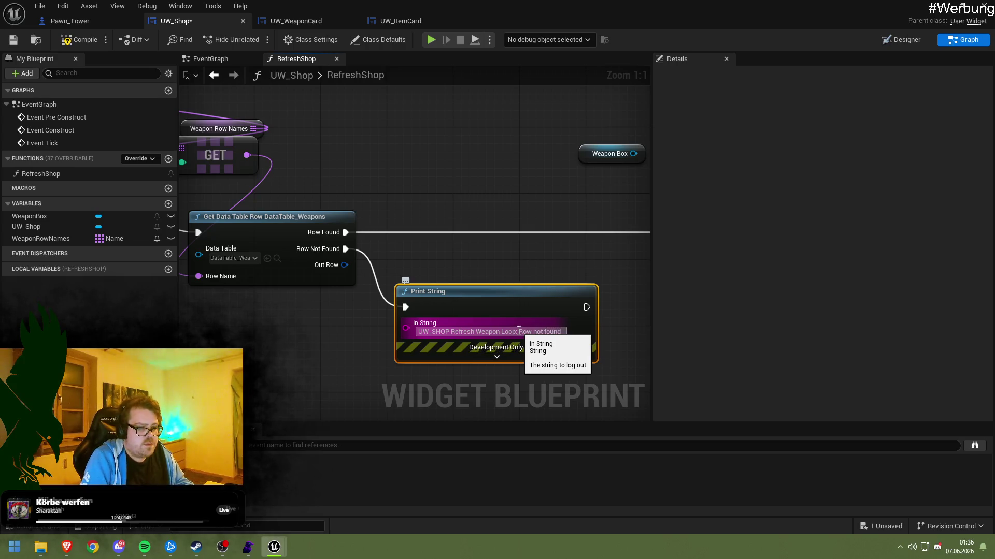
pyautogui.moveTo(478, 242)
pyautogui.mouseDown()
pyautogui.moveTo(379, 233)
pyautogui.moveTo(275, 263)
pyautogui.moveTo(715, 325)
pyautogui.moveTo(402, 294)
pyautogui.mouseUp()
pyautogui.moveTo(444, 226)
pyautogui.mouseDown()
pyautogui.moveTo(371, 228)
pyautogui.moveTo(428, 178)
pyautogui.moveTo(480, 181)
pyautogui.moveTo(427, 223)
pyautogui.moveTo(563, 209)
pyautogui.moveTo(649, 240)
pyautogui.moveTo(392, 223)
pyautogui.mouseUp()
# Save UW_Shop and set the first loop's Last Index to 4
pyautogui.hotkey('ctrl', 's')
pyautogui.click(398, 196)
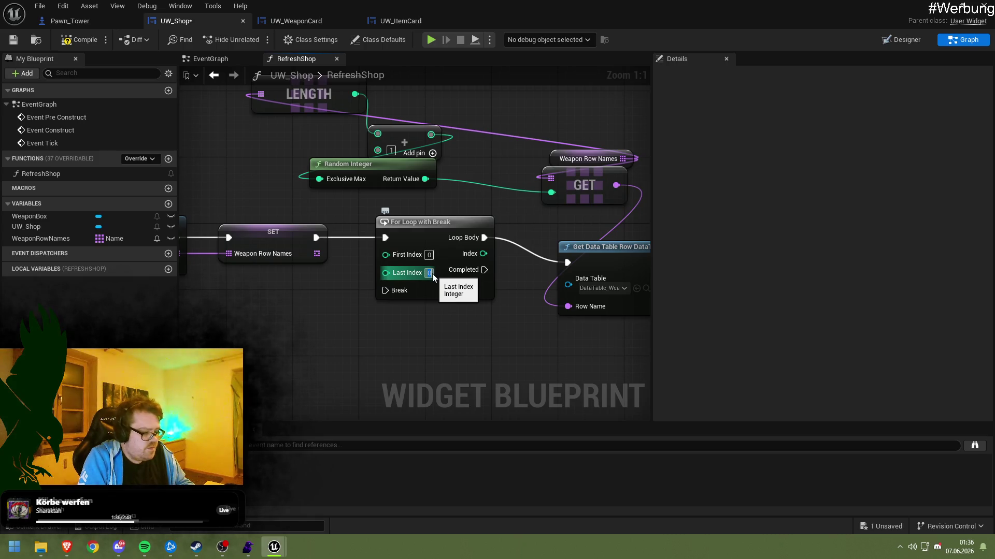
pyautogui.moveTo(524, 340); pyautogui.dragTo(412, 278)
pyautogui.write('4')
pyautogui.press('Return')
pyautogui.press('Return')
# Add a For Loop with Break from Completed and tidy the row-picking nodes
pyautogui.moveTo(365, 201); pyautogui.dragTo(418, 334)
pyautogui.write('f')
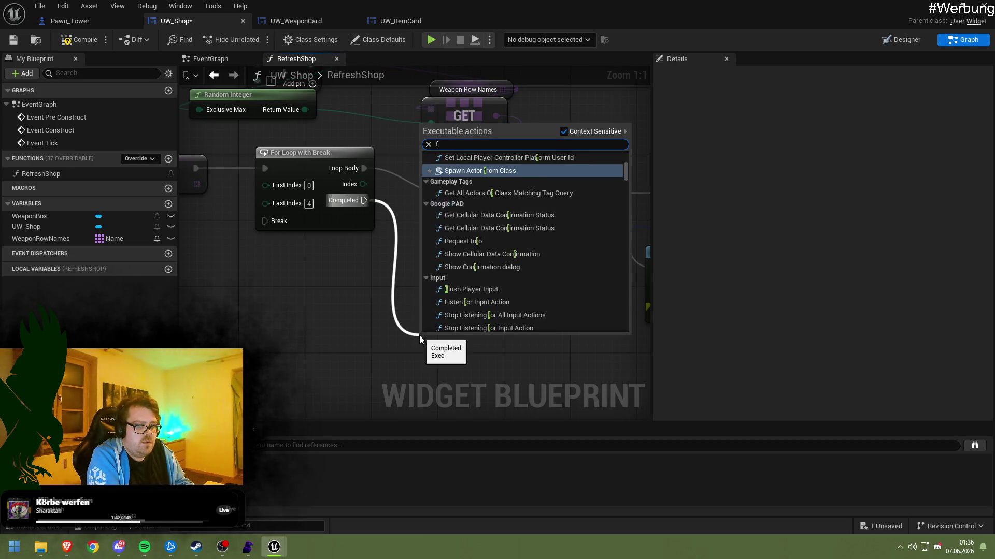
pyautogui.write('orloop')
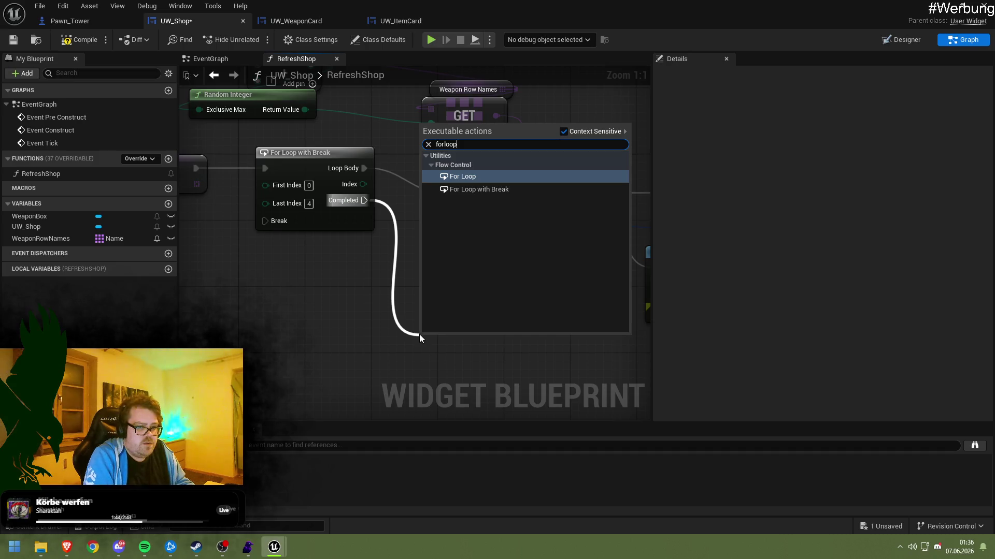
pyautogui.click(479, 189)
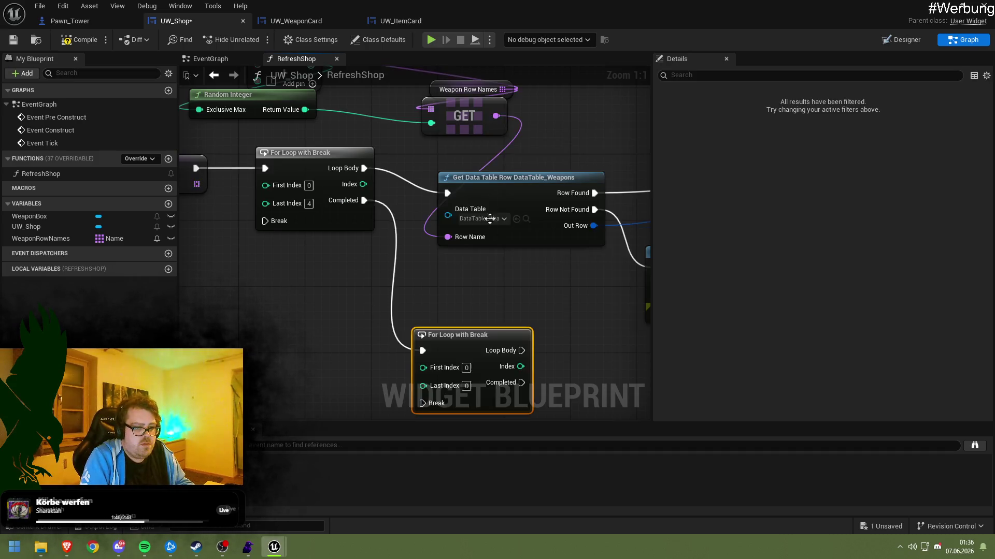
pyautogui.moveTo(349, 195); pyautogui.dragTo(276, 295)
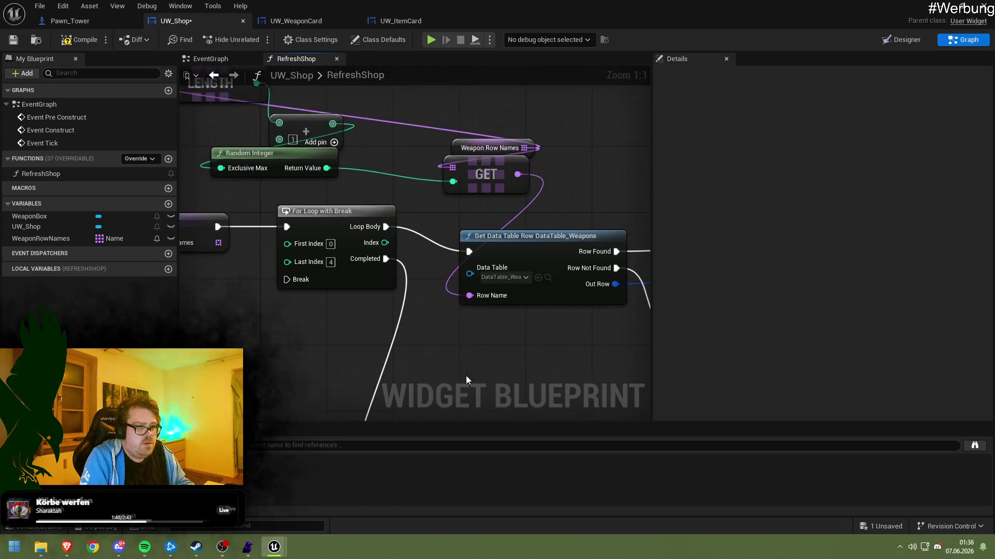
pyautogui.moveTo(298, 151)
pyautogui.mouseDown()
pyautogui.moveTo(651, 309)
pyautogui.moveTo(352, 171)
pyautogui.moveTo(241, 142)
pyautogui.moveTo(493, 243)
pyautogui.moveTo(363, 414)
pyautogui.moveTo(367, 239)
pyautogui.moveTo(493, 285)
pyautogui.moveTo(464, 251)
pyautogui.moveTo(337, 227)
pyautogui.moveTo(442, 294)
pyautogui.moveTo(524, 325)
pyautogui.mouseUp()
pyautogui.click(464, 251)
# Paste a Get Data Table Row Names node after the entry, set to DataTable_Items
pyautogui.click(510, 231)
pyautogui.moveTo(294, 222)
pyautogui.mouseDown()
pyautogui.moveTo(145, 220)
pyautogui.moveTo(218, 227)
pyautogui.mouseUp()
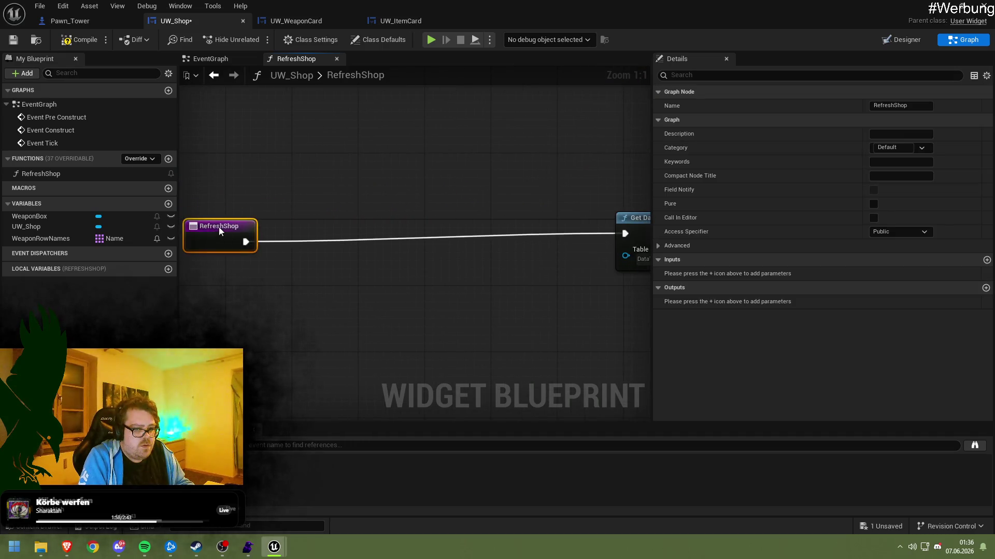
pyautogui.moveTo(648, 274); pyautogui.dragTo(359, 225)
pyautogui.moveTo(308, 145); pyautogui.dragTo(536, 255)
pyautogui.moveTo(537, 255); pyautogui.dragTo(573, 335)
pyautogui.moveTo(490, 255)
pyautogui.mouseDown()
pyautogui.moveTo(442, 204)
pyautogui.moveTo(562, 342)
pyautogui.mouseUp()
pyautogui.hotkey('ctrl', 'v')
pyautogui.moveTo(420, 284); pyautogui.dragTo(360, 269)
pyautogui.moveTo(259, 290)
pyautogui.mouseDown()
pyautogui.moveTo(244, 273)
pyautogui.moveTo(318, 272)
pyautogui.mouseUp()
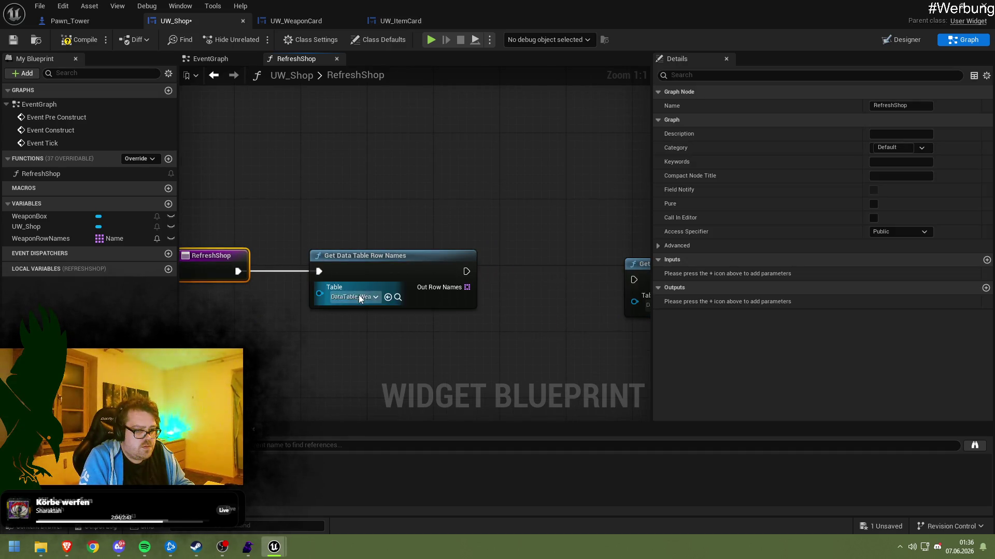
pyautogui.click(358, 296)
pyautogui.click(408, 393)
# Promote its Out Row Names output to a new ItemRowNames variable
pyautogui.rightClick(467, 287)
pyautogui.click(512, 316)
pyautogui.moveTo(514, 324); pyautogui.dragTo(379, 316)
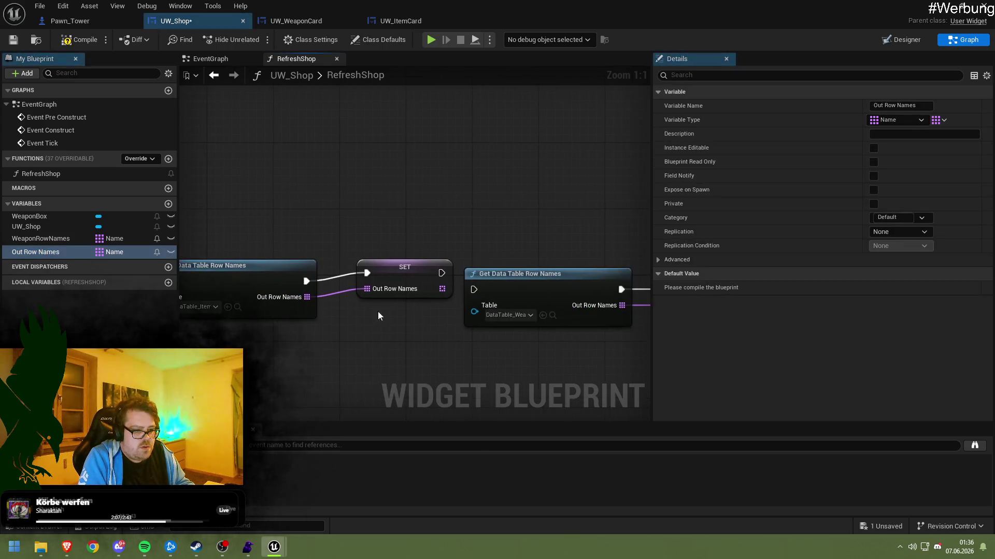
pyautogui.doubleClick(55, 251)
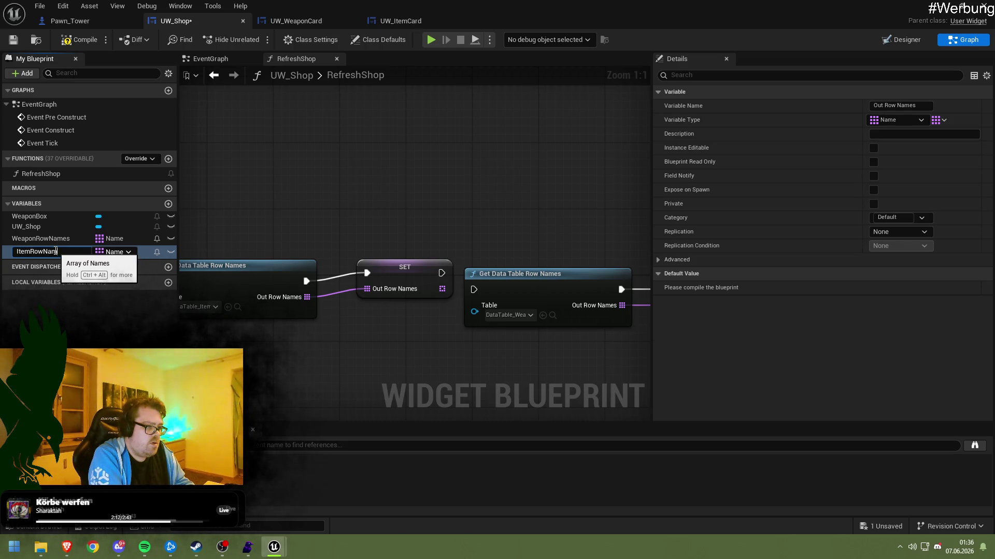
pyautogui.write('es')
pyautogui.press('Return')
pyautogui.moveTo(385, 276); pyautogui.dragTo(369, 284)
pyautogui.click(471, 241)
pyautogui.moveTo(277, 292)
pyautogui.mouseDown()
pyautogui.moveTo(345, 231)
pyautogui.moveTo(408, 264)
pyautogui.mouseUp()
pyautogui.click(350, 248)
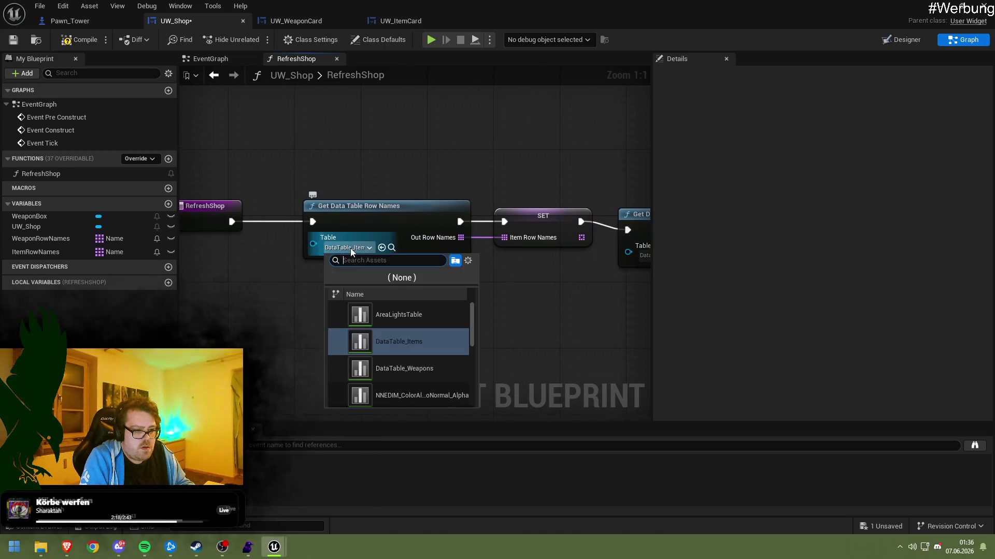
pyautogui.click(609, 303)
# Wire an ItemRowNames getter into the second loop's GET and LENGTH nodes
pyautogui.moveTo(561, 313)
pyautogui.mouseDown()
pyautogui.moveTo(260, 280)
pyautogui.moveTo(319, 284)
pyautogui.moveTo(203, 241)
pyautogui.mouseUp()
pyautogui.moveTo(51, 253)
pyautogui.mouseDown()
pyautogui.moveTo(409, 260)
pyautogui.moveTo(520, 288)
pyautogui.mouseUp()
pyautogui.moveTo(450, 278)
pyautogui.mouseDown()
pyautogui.moveTo(458, 228)
pyautogui.moveTo(129, 175)
pyautogui.moveTo(409, 198)
pyautogui.moveTo(421, 182)
pyautogui.mouseUp()
pyautogui.moveTo(568, 251); pyautogui.dragTo(318, 219)
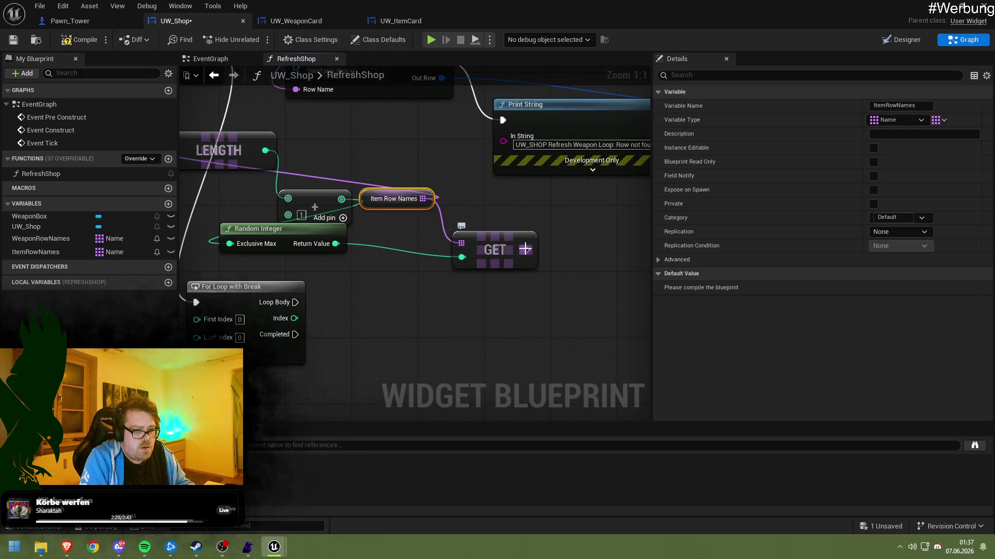
pyautogui.moveTo(496, 256)
pyautogui.mouseDown()
pyautogui.moveTo(501, 330)
pyautogui.moveTo(475, 338)
pyautogui.moveTo(446, 91)
pyautogui.mouseUp()
# Copy Get Data Table Row for the second loop, fed by GET, using DataTable_Items
pyautogui.hotkey('ctrl', 'c')
pyautogui.hotkey('ctrl', 'v')
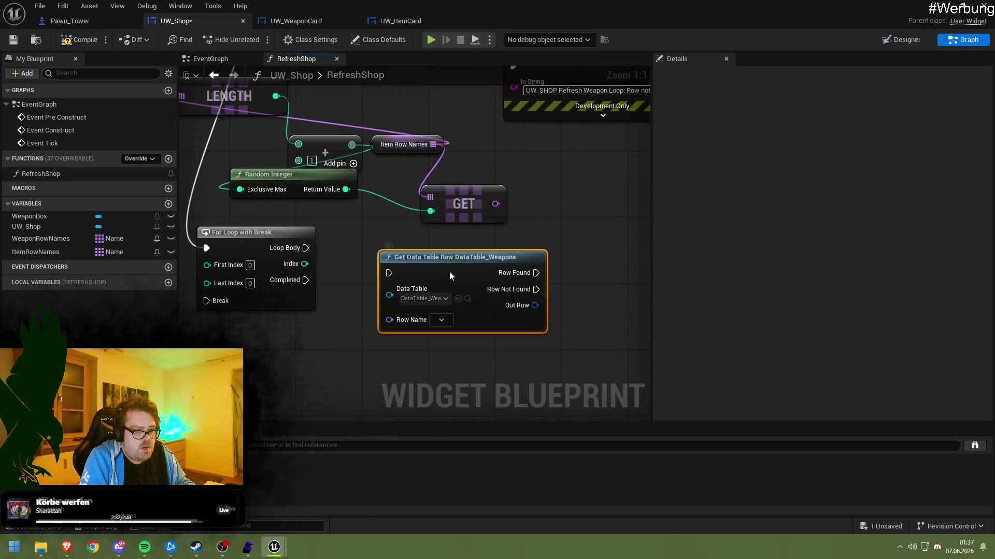
pyautogui.moveTo(306, 247); pyautogui.dragTo(381, 280)
pyautogui.moveTo(496, 204)
pyautogui.mouseDown()
pyautogui.moveTo(457, 280)
pyautogui.moveTo(382, 326)
pyautogui.mouseUp()
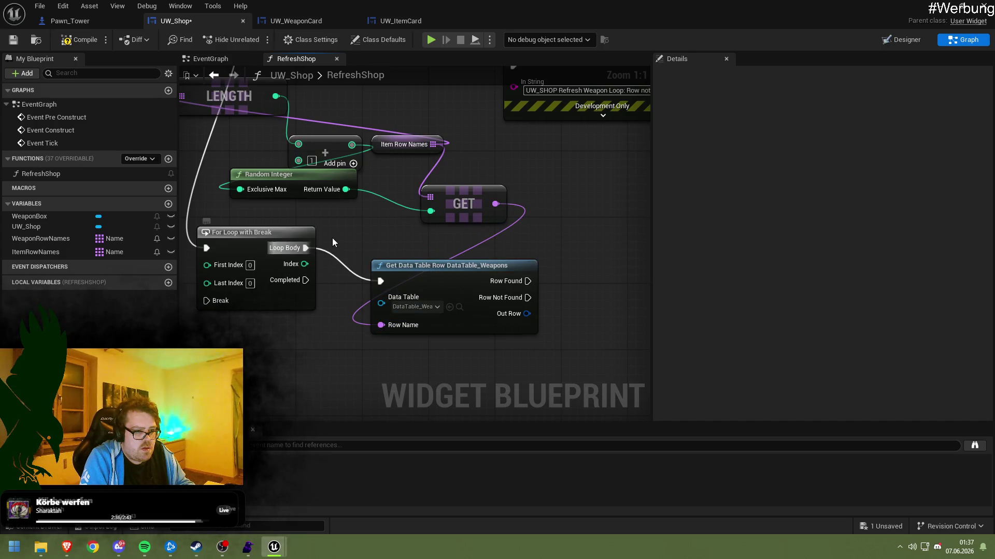
pyautogui.moveTo(306, 279)
pyautogui.mouseDown()
pyautogui.moveTo(380, 303)
pyautogui.moveTo(373, 298)
pyautogui.mouseUp()
pyautogui.moveTo(394, 242); pyautogui.dragTo(321, 235)
pyautogui.click(343, 301)
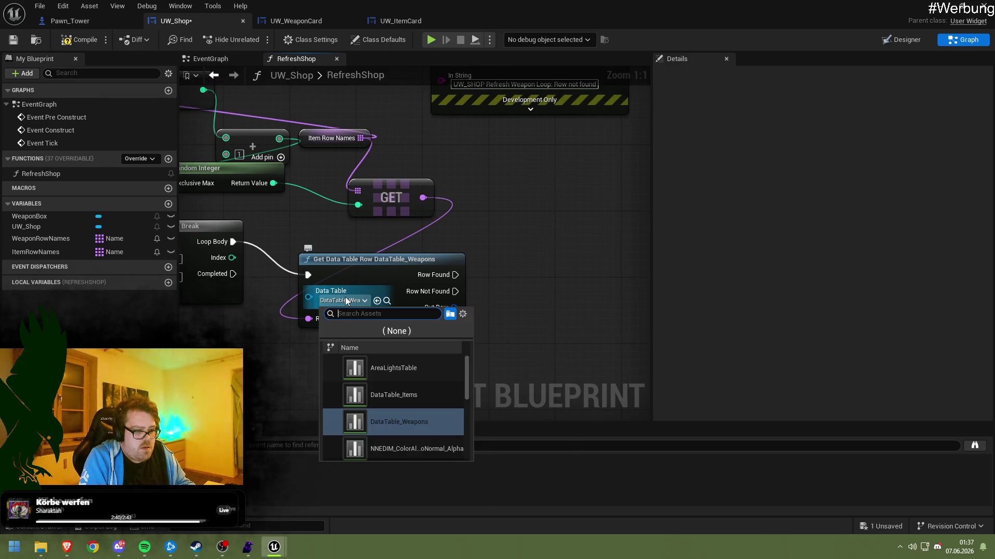
pyautogui.click(403, 390)
# Duplicate the card creation node and run it when the item row is found
pyautogui.moveTo(484, 357)
pyautogui.mouseDown()
pyautogui.moveTo(355, 274)
pyautogui.moveTo(391, 419)
pyautogui.moveTo(399, 251)
pyautogui.moveTo(347, 386)
pyautogui.moveTo(444, 271)
pyautogui.mouseUp()
pyautogui.hotkey('ctrl', 'v')
pyautogui.moveTo(300, 304); pyautogui.dragTo(410, 288)
# Set the copied Create Widget node's class to UW_ItemCard
pyautogui.rightClick(422, 285)
pyautogui.press('Escape')
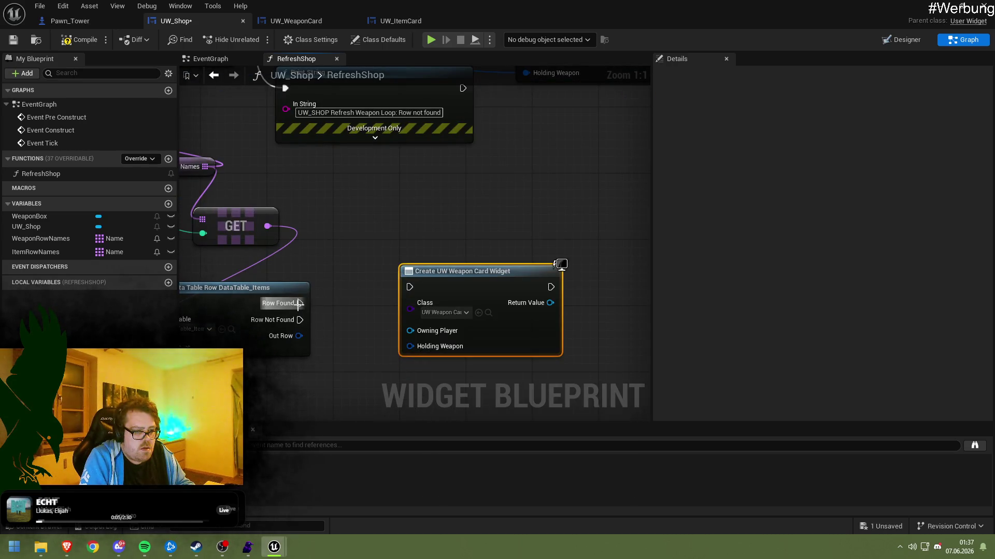
pyautogui.click(446, 313)
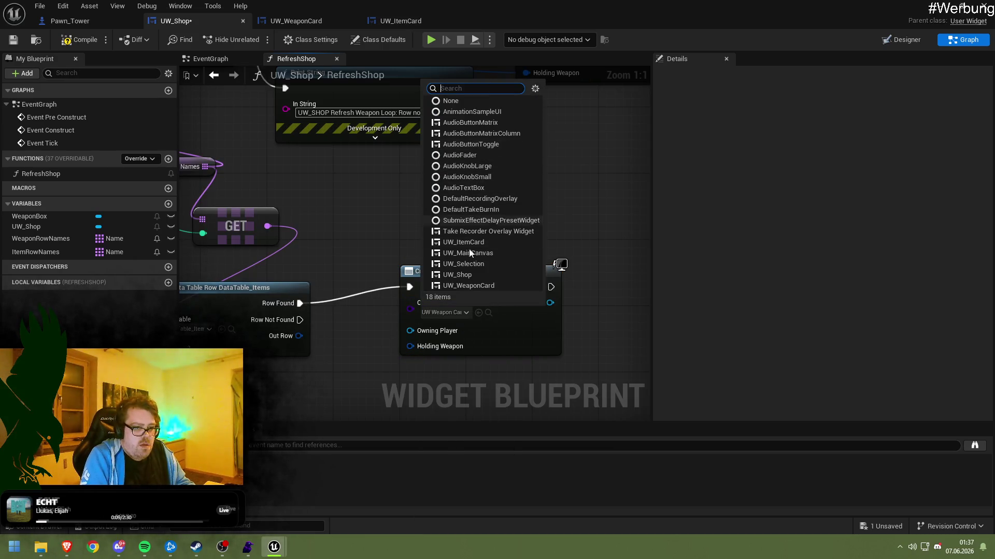
pyautogui.click(456, 241)
pyautogui.moveTo(380, 246)
pyautogui.mouseDown()
pyautogui.moveTo(401, 166)
pyautogui.moveTo(466, 157)
pyautogui.mouseUp()
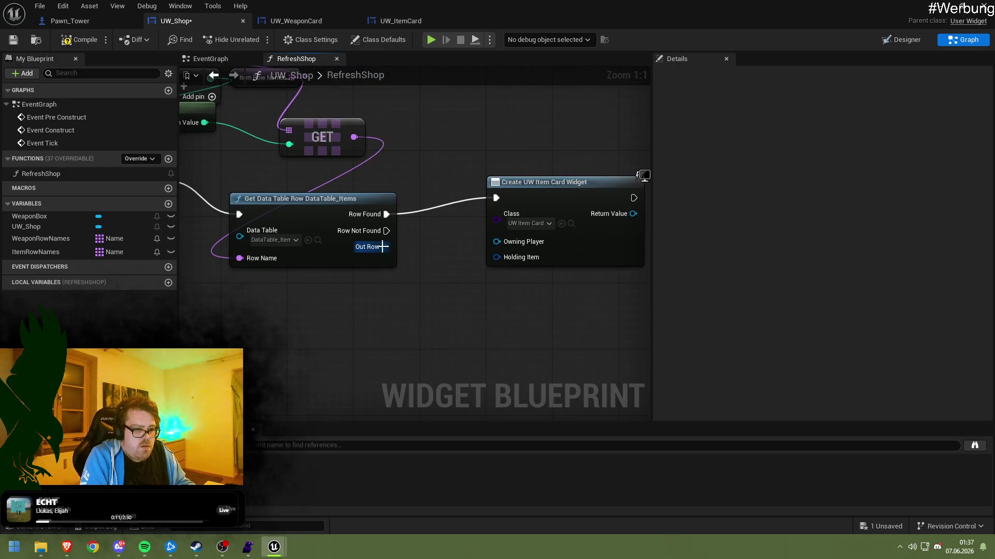
pyautogui.click(503, 252)
pyautogui.click(441, 230)
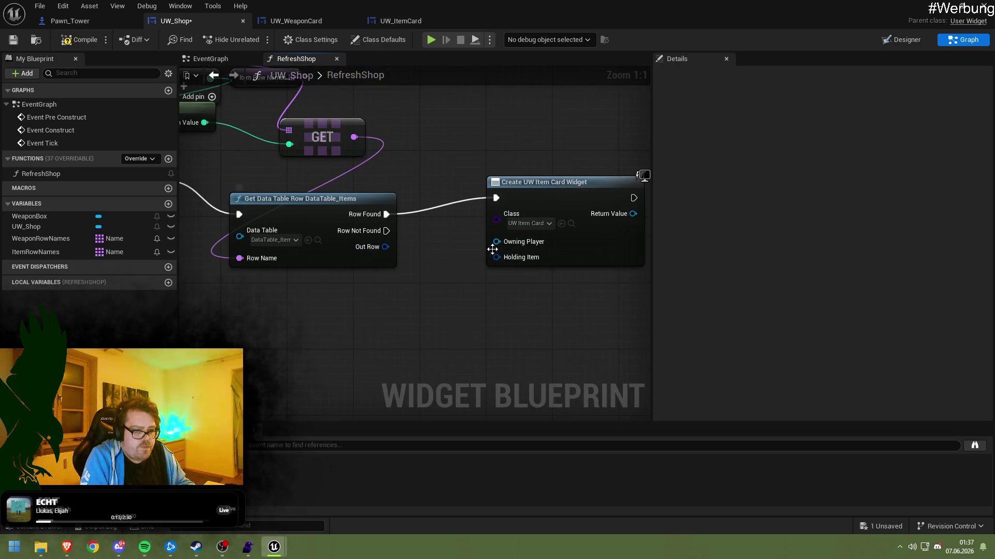
# Change UW_ItemCard's HoldingItem type to Struct Item, then save and compile UW_Shop
pyautogui.click(333, 23)
pyautogui.click(390, 21)
pyautogui.click(292, 23)
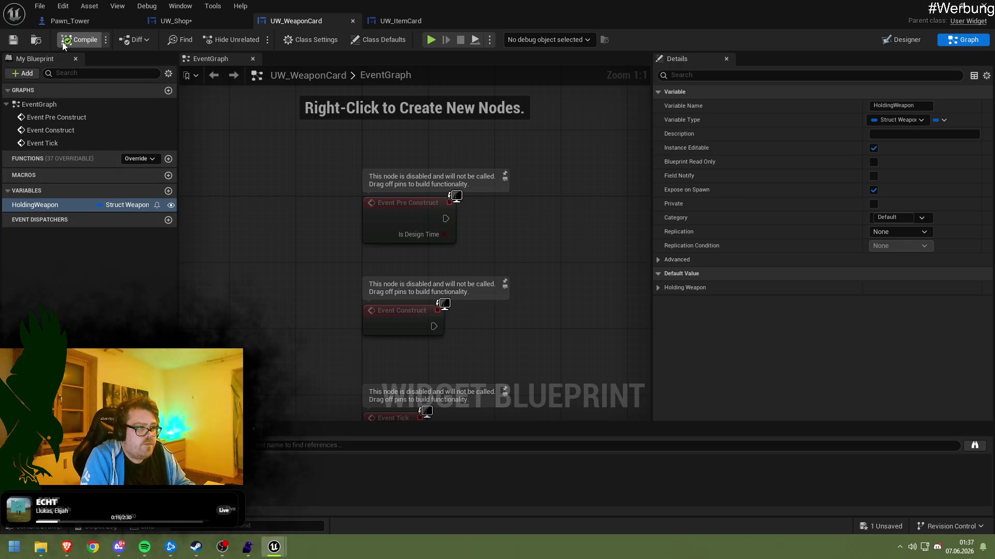
pyautogui.click(196, 22)
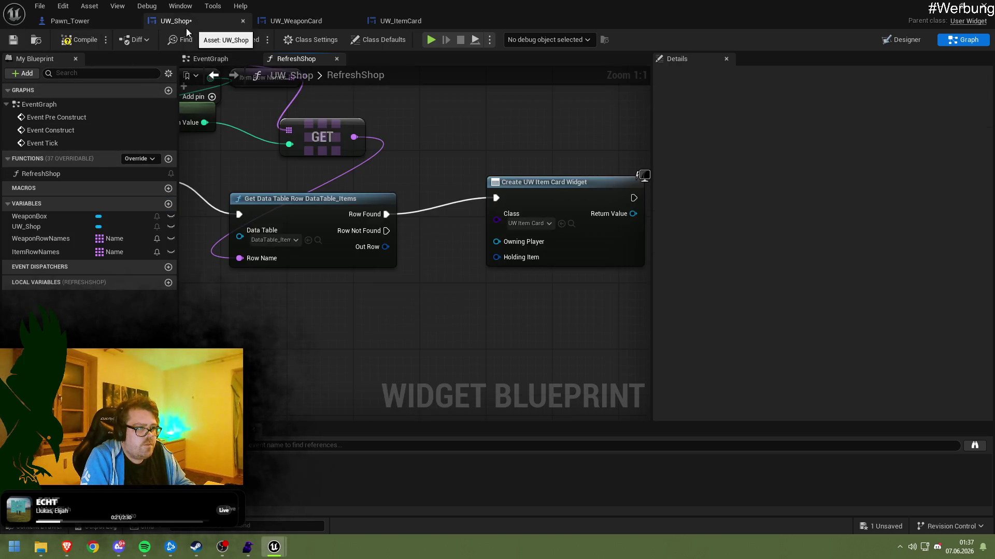
pyautogui.click(396, 23)
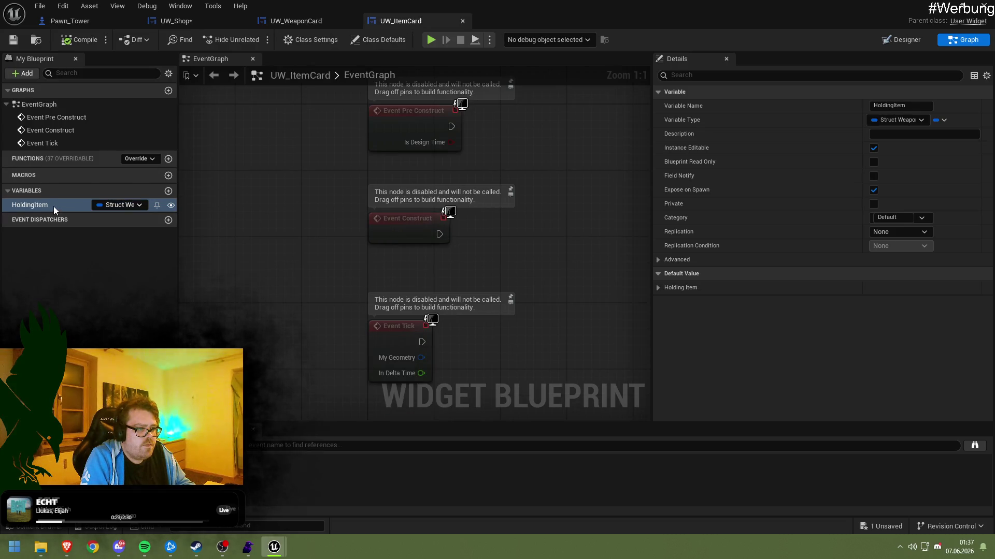
pyautogui.click(111, 205)
pyautogui.write('St')
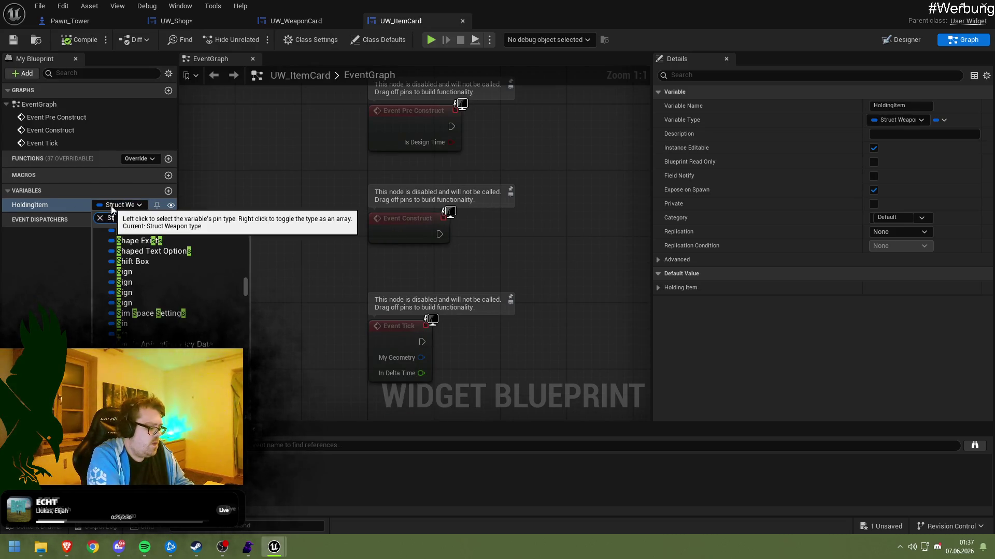
pyautogui.write('ruct')
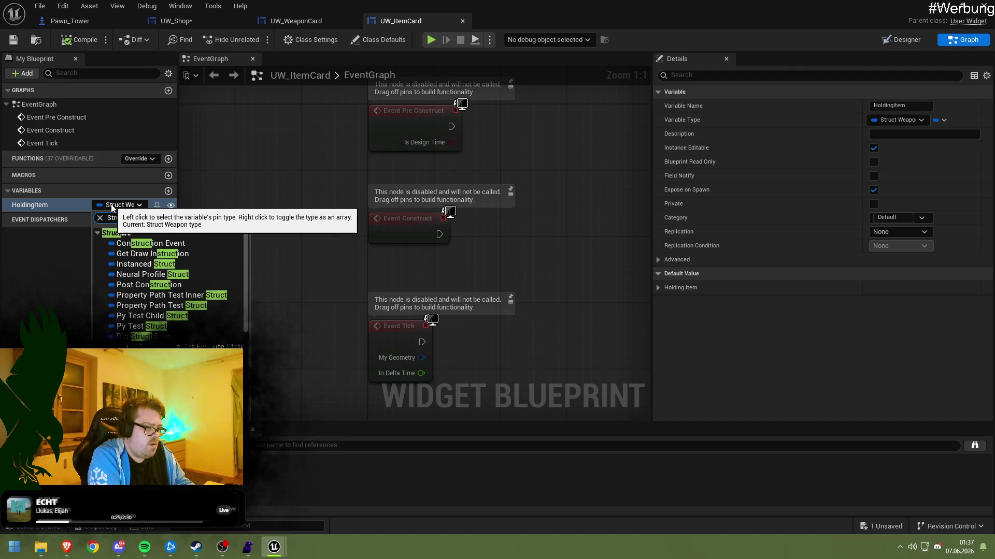
pyautogui.scroll(-2, 135, 259)
pyautogui.click(134, 259)
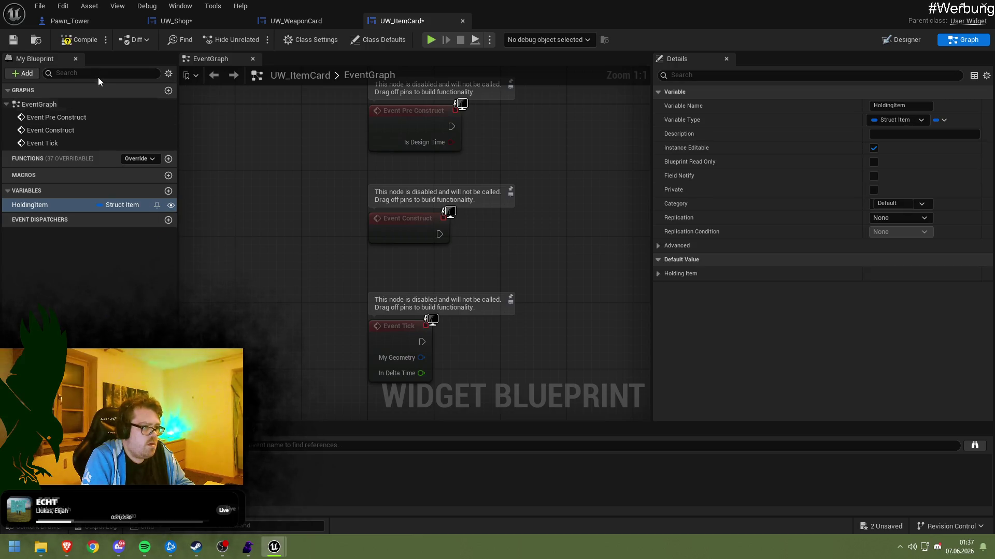
pyautogui.click(17, 39)
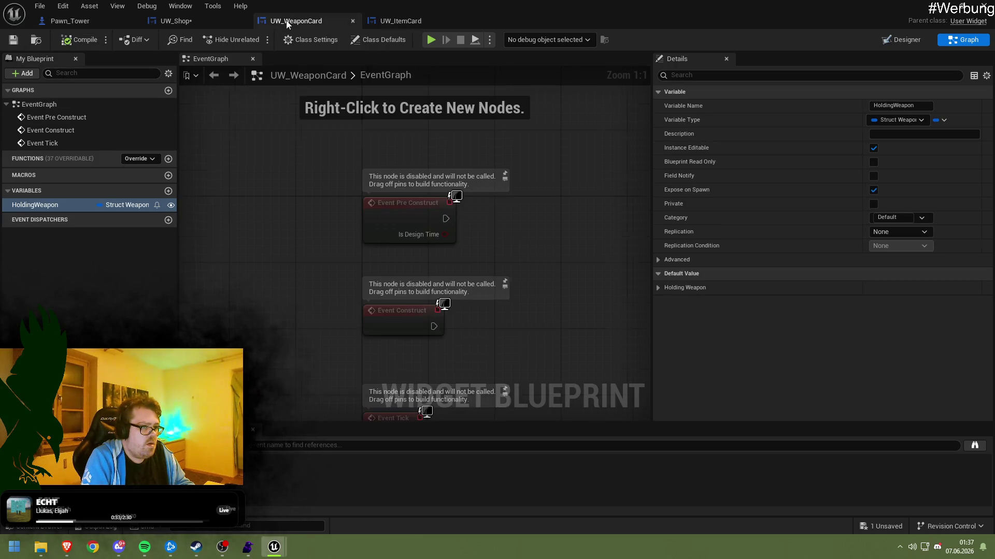
pyautogui.click(207, 20)
pyautogui.click(67, 46)
# Wire the found row's Out Row into the item card's Holding Item
pyautogui.moveTo(431, 176)
pyautogui.mouseDown()
pyautogui.moveTo(405, 197)
pyautogui.moveTo(333, 215)
pyautogui.moveTo(357, 196)
pyautogui.mouseUp()
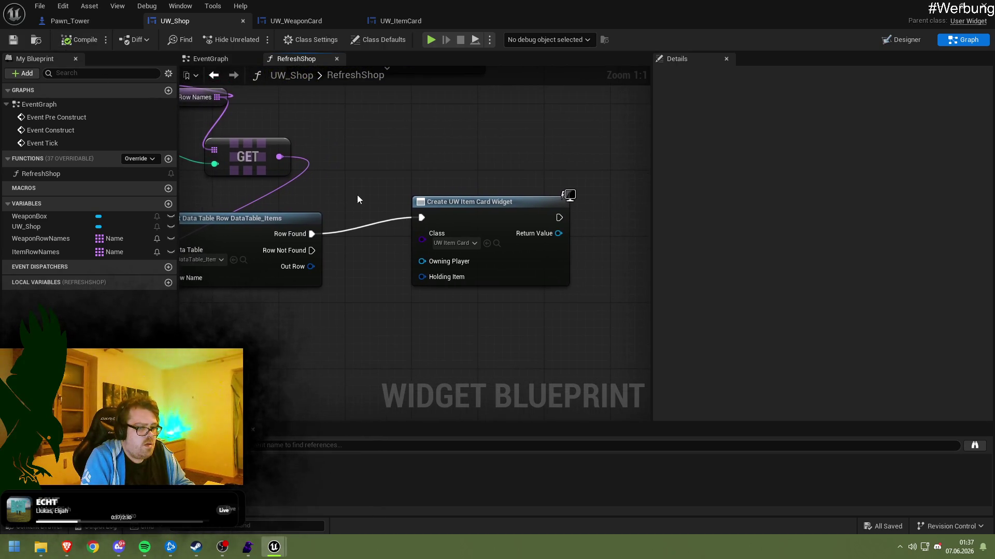
pyautogui.moveTo(417, 280); pyautogui.dragTo(422, 277)
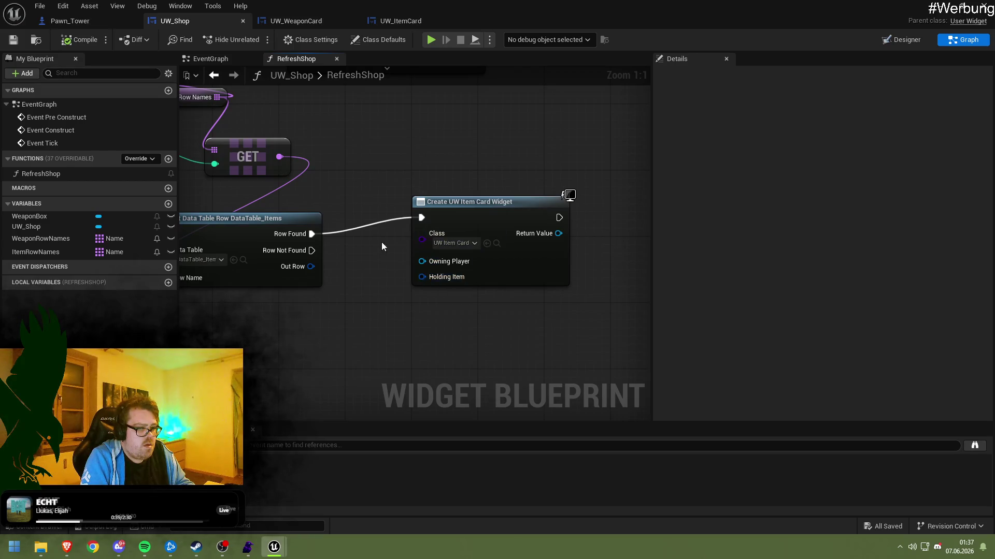
pyautogui.rightClick(469, 207)
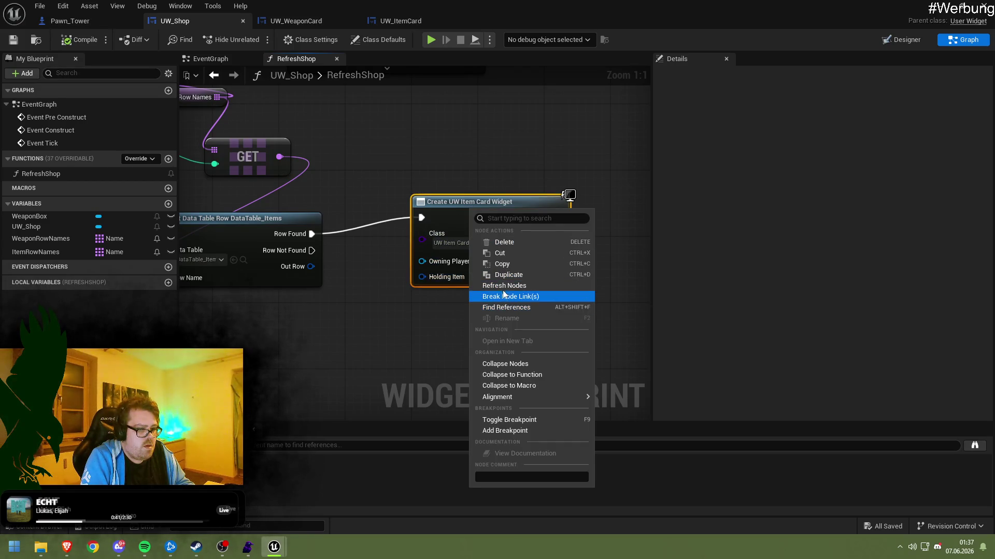
pyautogui.click(378, 276)
pyautogui.moveTo(311, 266); pyautogui.dragTo(422, 277)
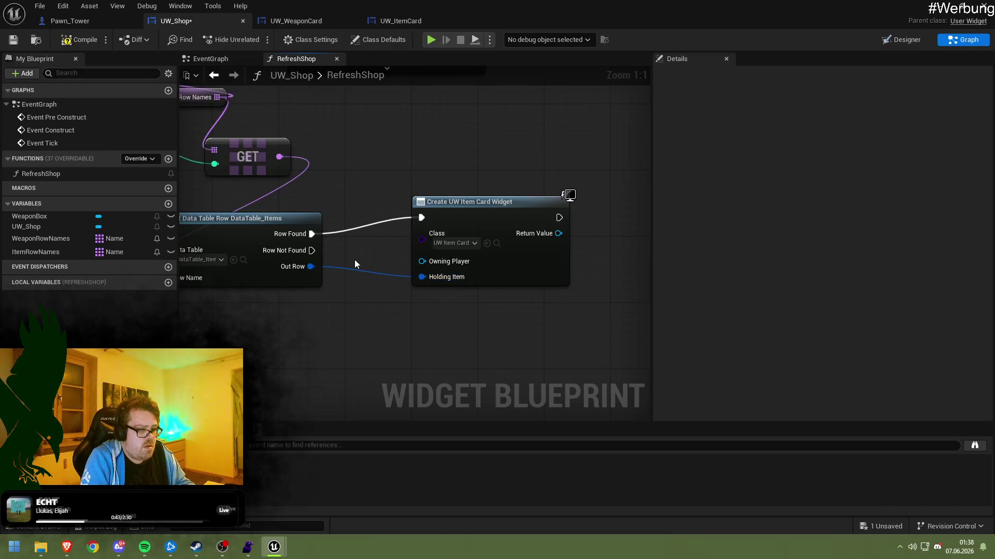
# Try an Add Child on Weapon Box with the weapon card, then undo it
pyautogui.moveTo(366, 207)
pyautogui.mouseDown()
pyautogui.moveTo(407, 189)
pyautogui.moveTo(438, 204)
pyautogui.moveTo(376, 240)
pyautogui.moveTo(411, 340)
pyautogui.moveTo(262, 375)
pyautogui.mouseUp()
pyautogui.moveTo(31, 216)
pyautogui.mouseDown()
pyautogui.moveTo(294, 149)
pyautogui.moveTo(335, 166)
pyautogui.moveTo(291, 145)
pyautogui.moveTo(406, 206)
pyautogui.mouseUp()
pyautogui.write('add ch')
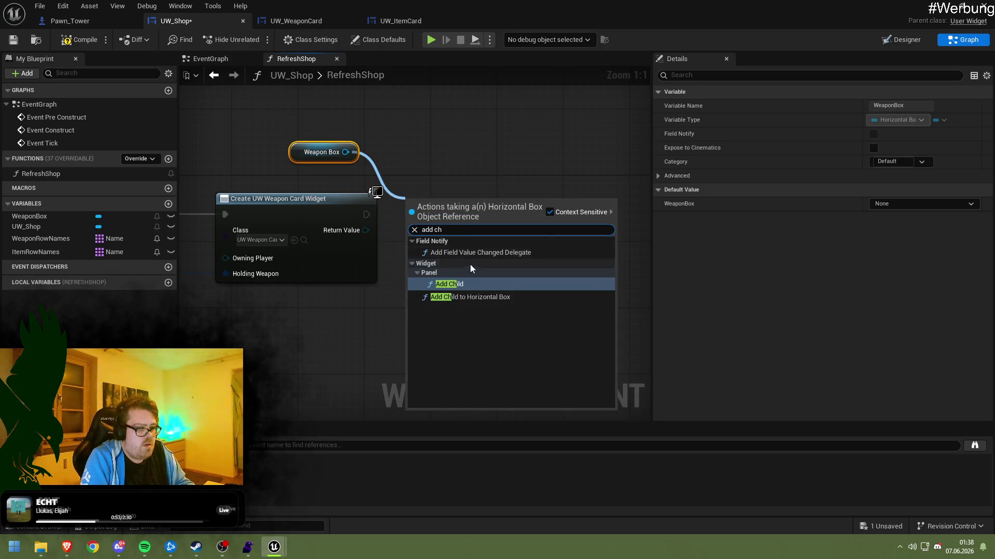
pyautogui.click(468, 282)
pyautogui.moveTo(464, 222); pyautogui.dragTo(473, 222)
pyautogui.moveTo(365, 216); pyautogui.dragTo(413, 219)
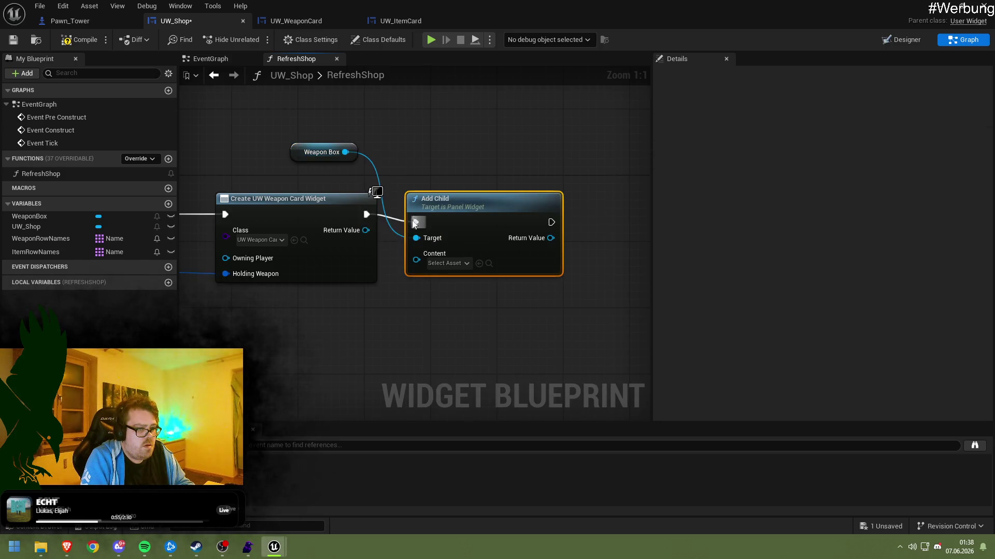
pyautogui.moveTo(405, 253); pyautogui.dragTo(415, 254)
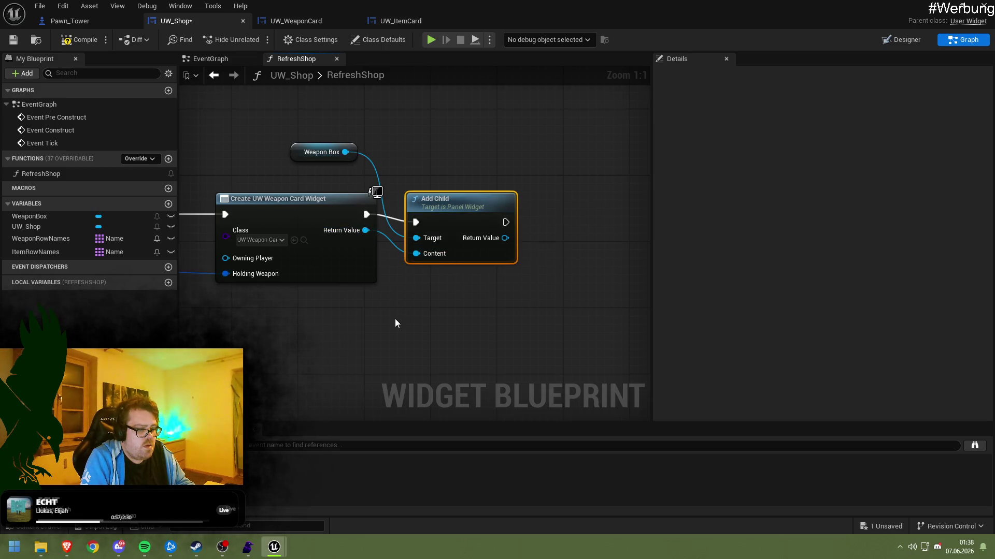
pyautogui.hotkey('ctrl', 'z')
pyautogui.hotkey('ctrl', 'z')
pyautogui.hotkey('ctrl', 'z')
# Select the ItemBox panel in the Designer so it becomes a variable
pyautogui.click(44, 228)
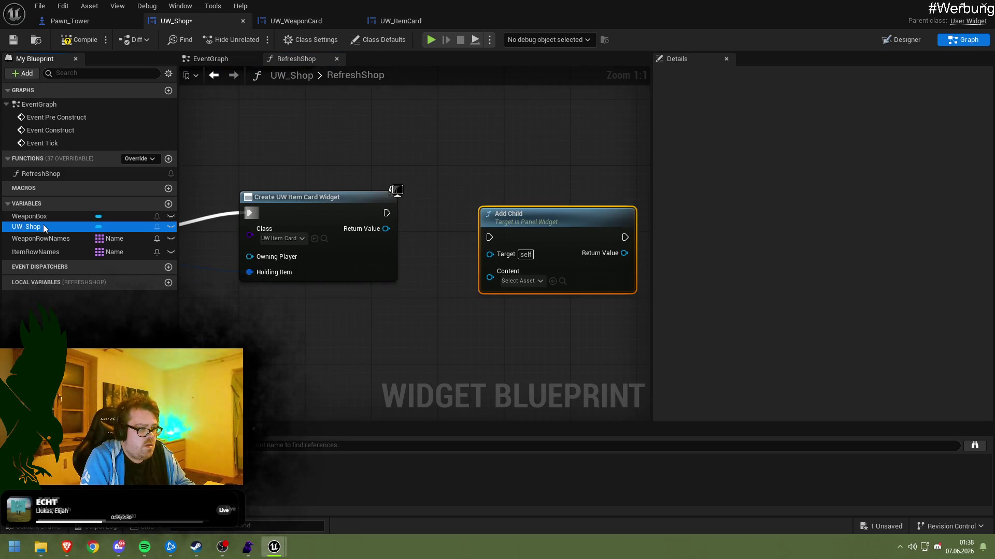
pyautogui.click(911, 39)
pyautogui.click(352, 298)
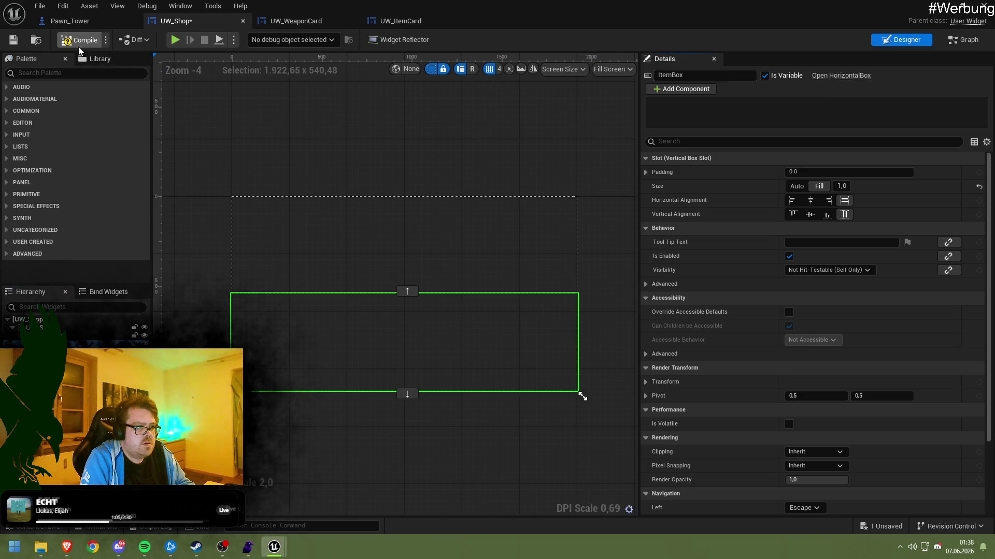
pyautogui.click(958, 40)
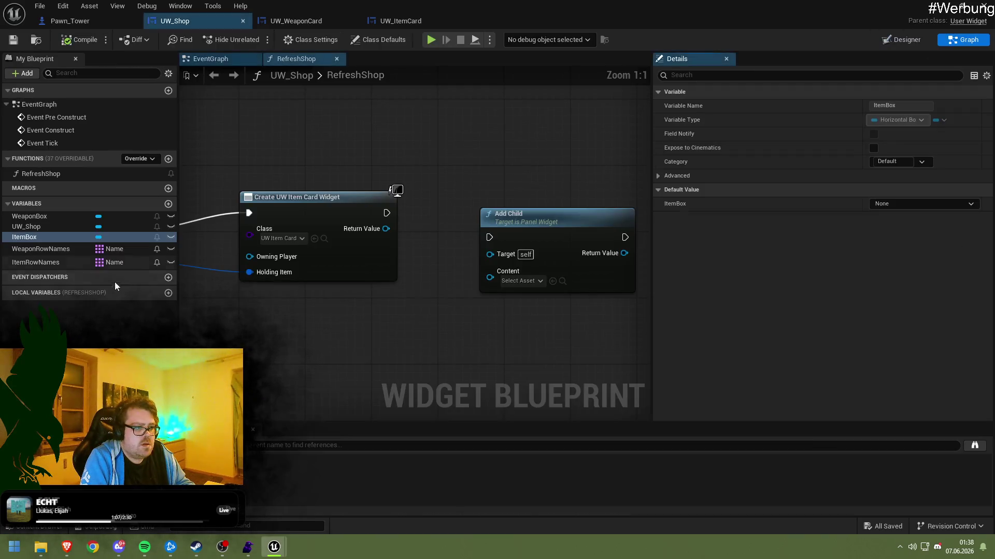
# Run Add Child with ItemBox as target and the item card as Content, then save
pyautogui.moveTo(26, 237)
pyautogui.mouseDown()
pyautogui.moveTo(82, 222)
pyautogui.moveTo(499, 255)
pyautogui.mouseUp()
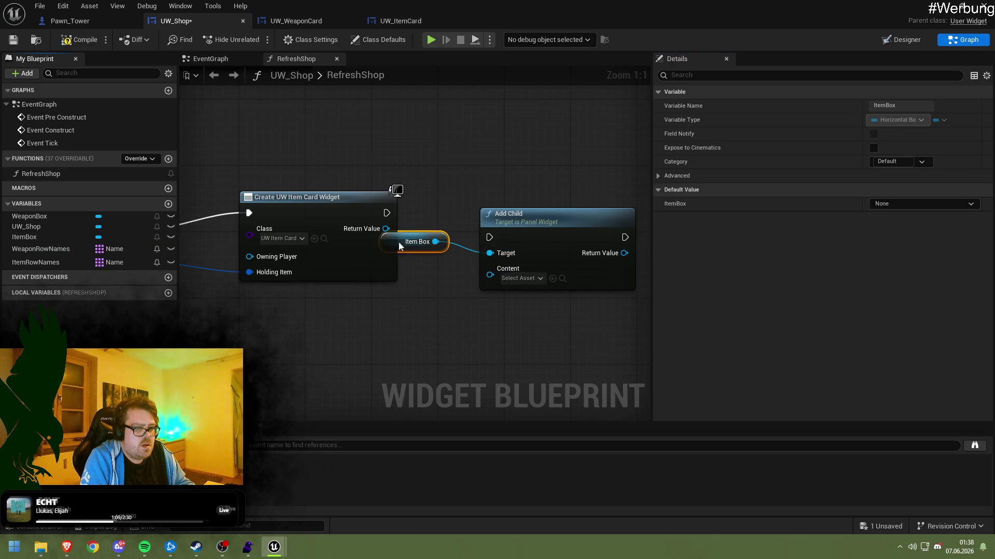
pyautogui.moveTo(396, 239); pyautogui.dragTo(420, 136)
pyautogui.moveTo(386, 213)
pyautogui.mouseDown()
pyautogui.moveTo(489, 237)
pyautogui.moveTo(456, 242)
pyautogui.moveTo(489, 275)
pyautogui.mouseUp()
pyautogui.moveTo(520, 235)
pyautogui.mouseDown()
pyautogui.moveTo(502, 217)
pyautogui.moveTo(477, 217)
pyautogui.mouseUp()
pyautogui.hotkey('ctrl', 's')
# Shift the RefreshShop entry node left and place an Item Box reference beside it
pyautogui.moveTo(526, 177); pyautogui.dragTo(490, 322)
pyautogui.moveTo(461, 162); pyautogui.dragTo(642, 248)
pyautogui.moveTo(264, 214); pyautogui.dragTo(532, 226)
pyautogui.moveTo(544, 259)
pyautogui.mouseDown()
pyautogui.moveTo(329, 267)
pyautogui.moveTo(304, 191)
pyautogui.mouseUp()
pyautogui.moveTo(24, 237); pyautogui.dragTo(355, 210)
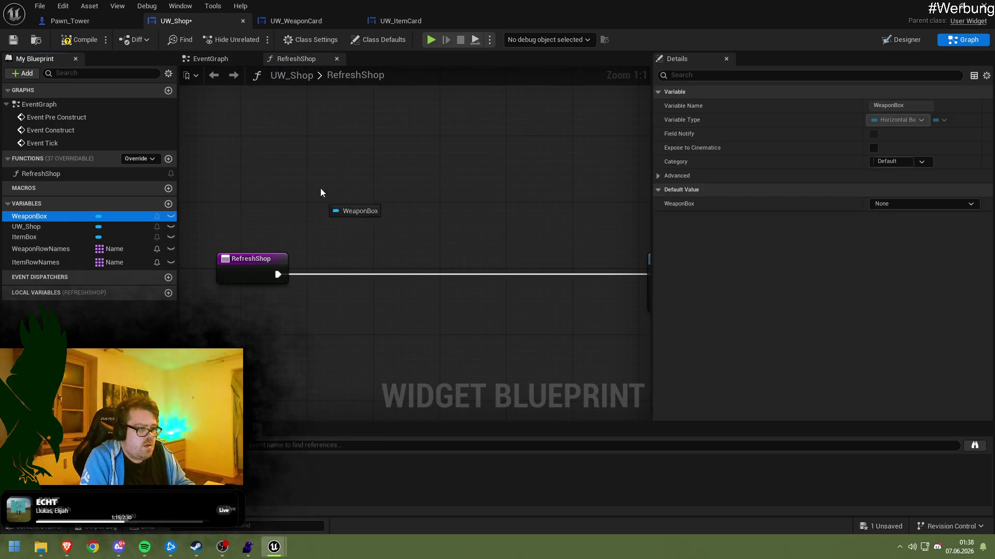
# Place Item Box and Weapon Box getter nodes in RefreshShop, stacked together
pyautogui.click(352, 211)
pyautogui.click(30, 216)
pyautogui.moveTo(29, 216); pyautogui.dragTo(327, 178)
pyautogui.click(352, 182)
pyautogui.moveTo(360, 208); pyautogui.dragTo(289, 189)
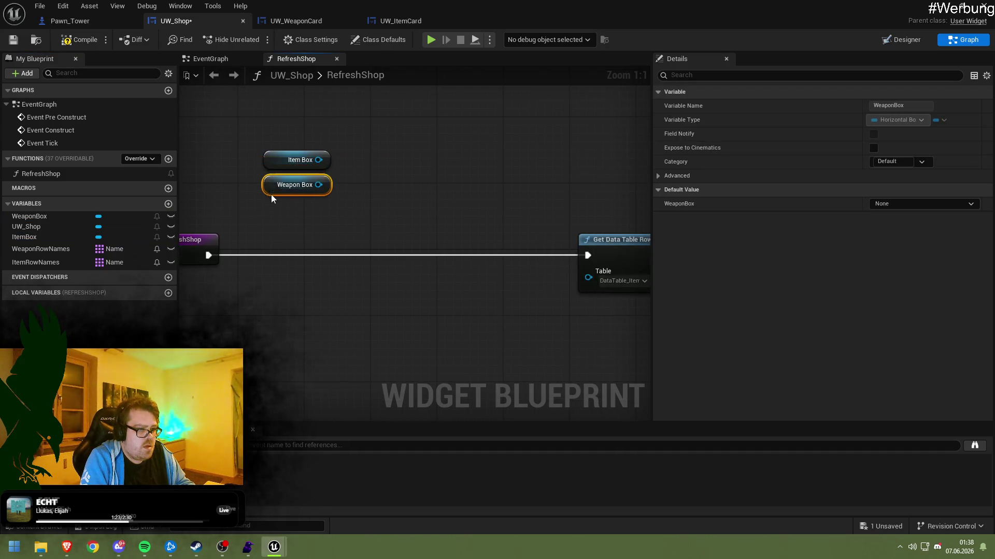
# Move the three data-table row-name nodes after Event Construct, then compile and save
pyautogui.moveTo(459, 197)
pyautogui.mouseDown()
pyautogui.moveTo(359, 213)
pyautogui.moveTo(209, 172)
pyautogui.moveTo(666, 349)
pyautogui.moveTo(636, 351)
pyautogui.mouseUp()
pyautogui.press('Delete')
pyautogui.moveTo(487, 226)
pyautogui.mouseDown()
pyautogui.moveTo(484, 209)
pyautogui.moveTo(353, 279)
pyautogui.moveTo(394, 259)
pyautogui.mouseUp()
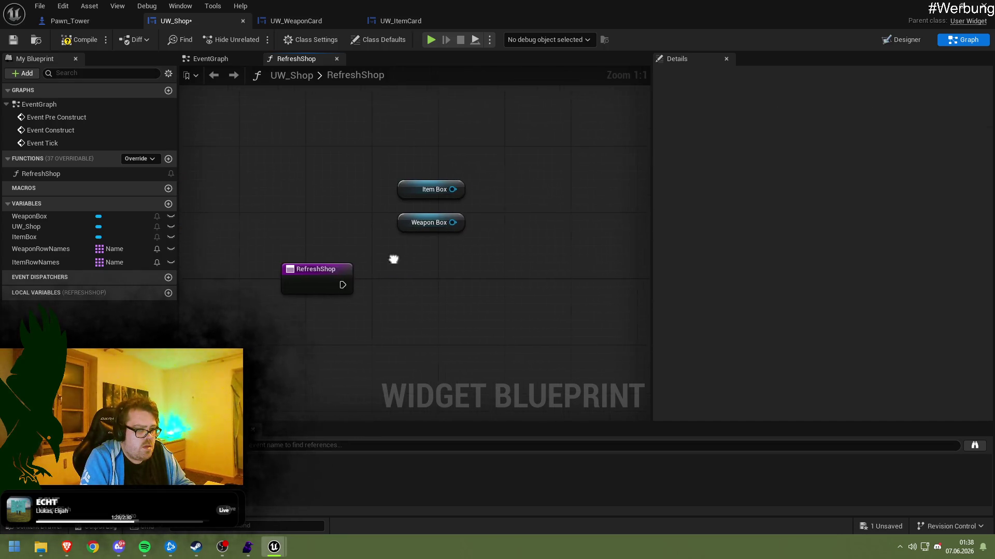
pyautogui.doubleClick(52, 133)
pyautogui.hotkey('ctrl', 'z')
pyautogui.hotkey('ctrl', 'z')
pyautogui.hotkey('ctrl', 'z')
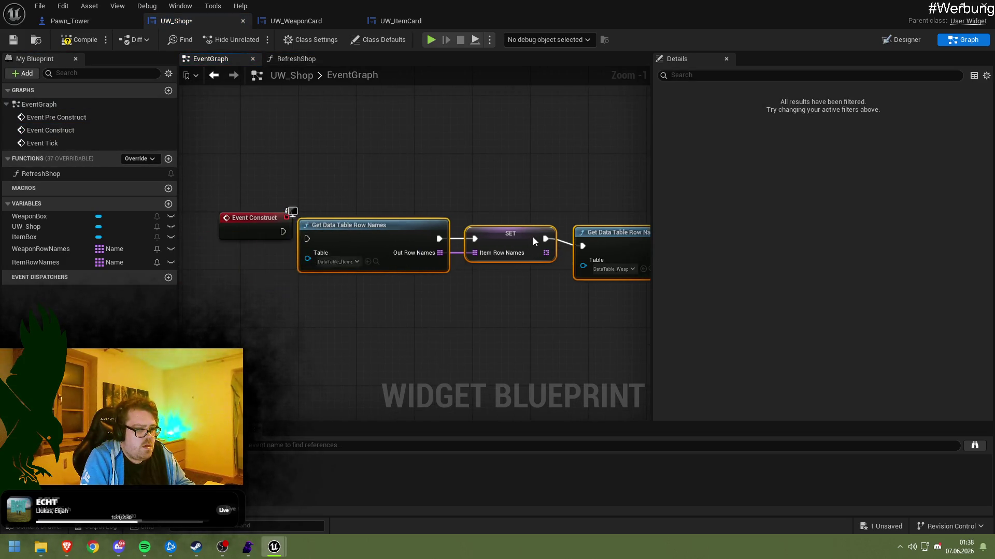
pyautogui.click(340, 207)
pyautogui.click(66, 41)
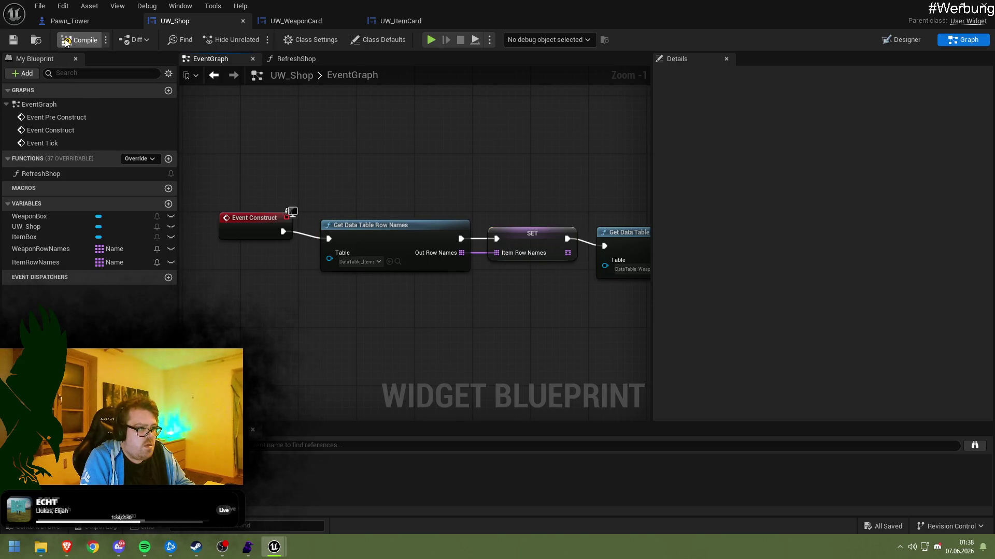
# Reopen RefreshShop and survey its full node layout, recentring on the getters
pyautogui.doubleClick(46, 174)
pyautogui.hotkey('ctrl', 'a')
pyautogui.moveTo(396, 244)
pyautogui.mouseDown()
pyautogui.moveTo(493, 195)
pyautogui.moveTo(204, 254)
pyautogui.moveTo(539, 258)
pyautogui.moveTo(262, 275)
pyautogui.mouseUp()
pyautogui.scroll(-5, 337, 284)
pyautogui.moveTo(345, 284); pyautogui.dragTo(389, 257)
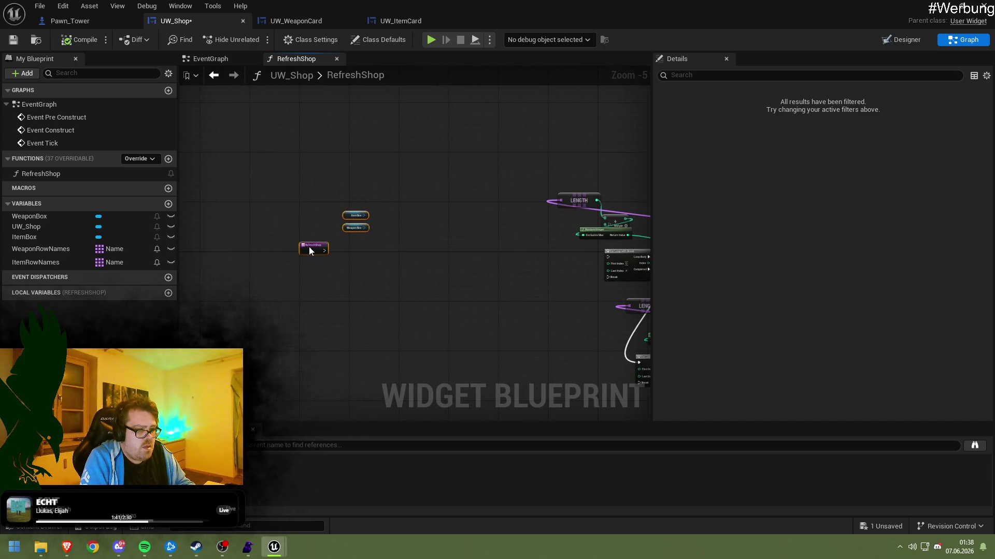
pyautogui.click(441, 259)
pyautogui.moveTo(280, 266); pyautogui.dragTo(498, 304)
pyautogui.scroll(5, 444, 271)
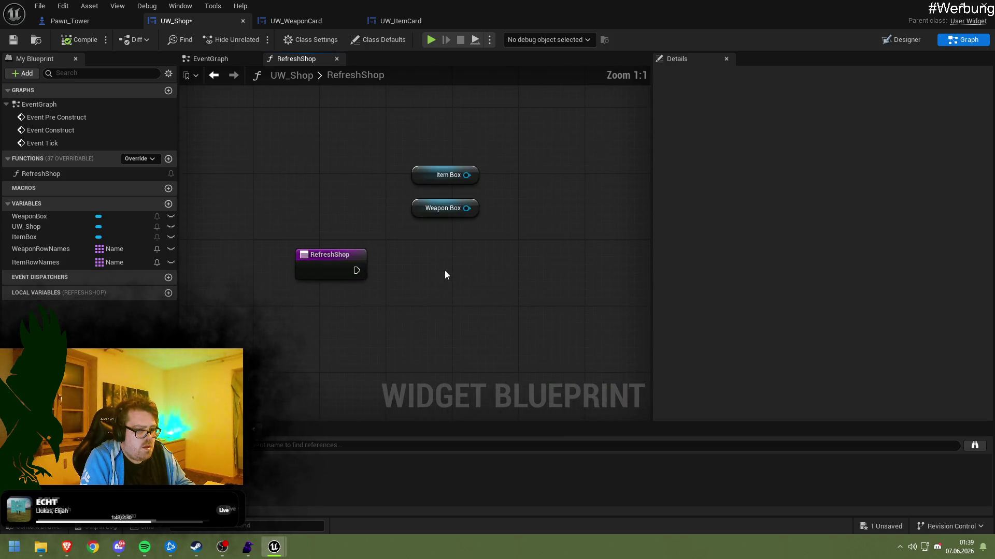
pyautogui.moveTo(444, 275); pyautogui.dragTo(329, 289)
# Select the Item Box and Weapon Box getters and create a new function
pyautogui.moveTo(368, 252); pyautogui.dragTo(364, 255)
pyautogui.write('re')
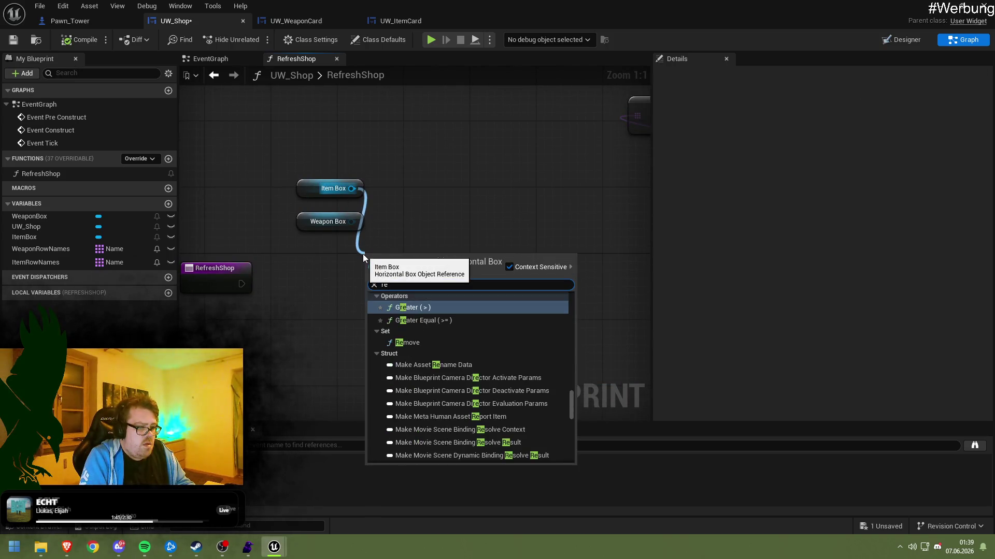
pyautogui.press('BackSpace')
pyautogui.press('BackSpace')
pyautogui.write('re')
pyautogui.press('BackSpace')
pyautogui.press('BackSpace')
pyautogui.click(404, 207)
pyautogui.moveTo(378, 171); pyautogui.dragTo(365, 264)
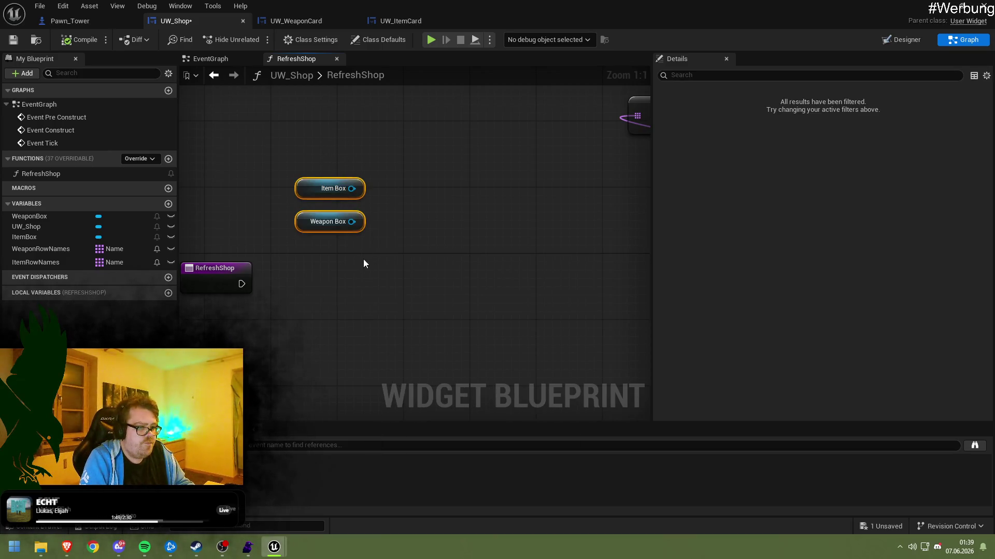
pyautogui.click(168, 158)
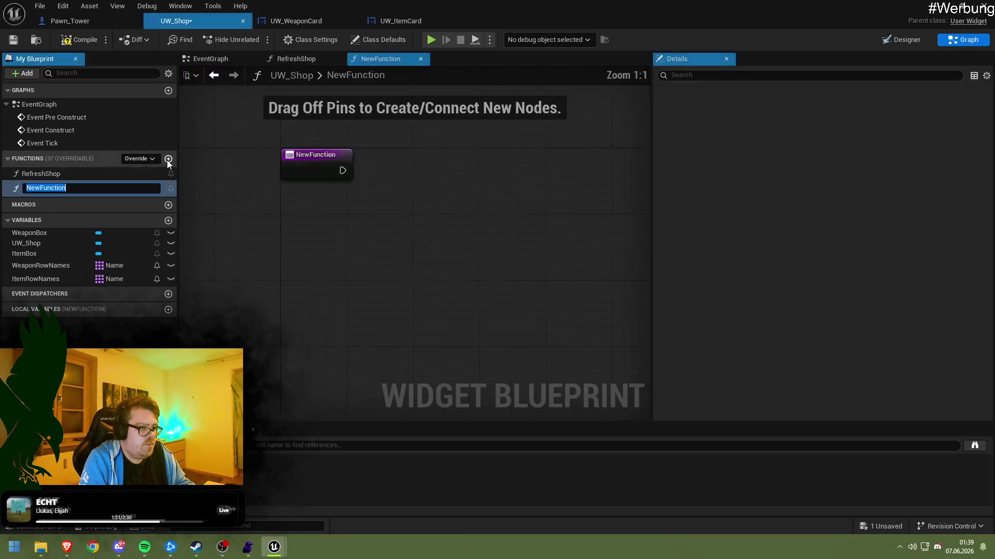
# Name the function ClearShop and clear Weapon Box's children when it starts
pyautogui.write('ClearShop')
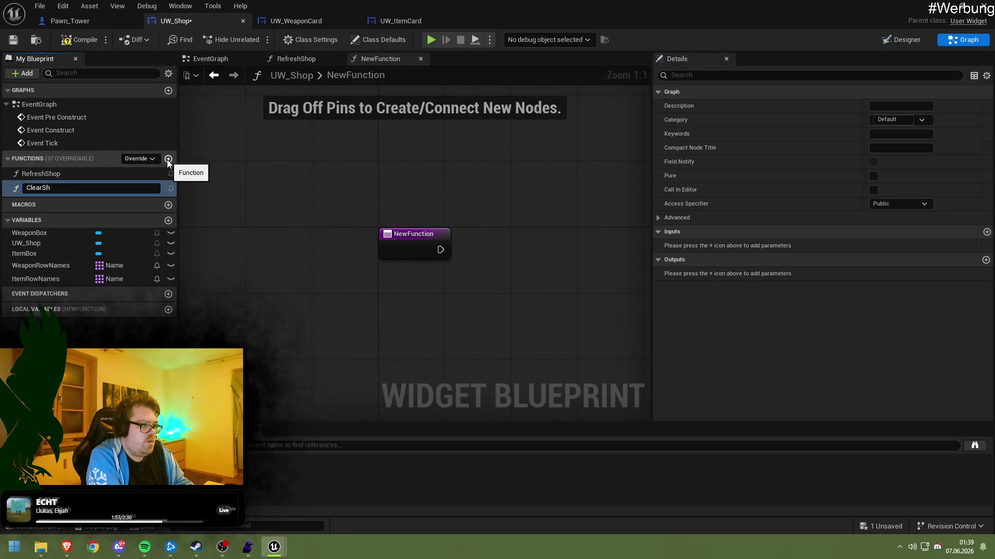
pyautogui.press('Return')
pyautogui.hotkey('ctrl', 'v')
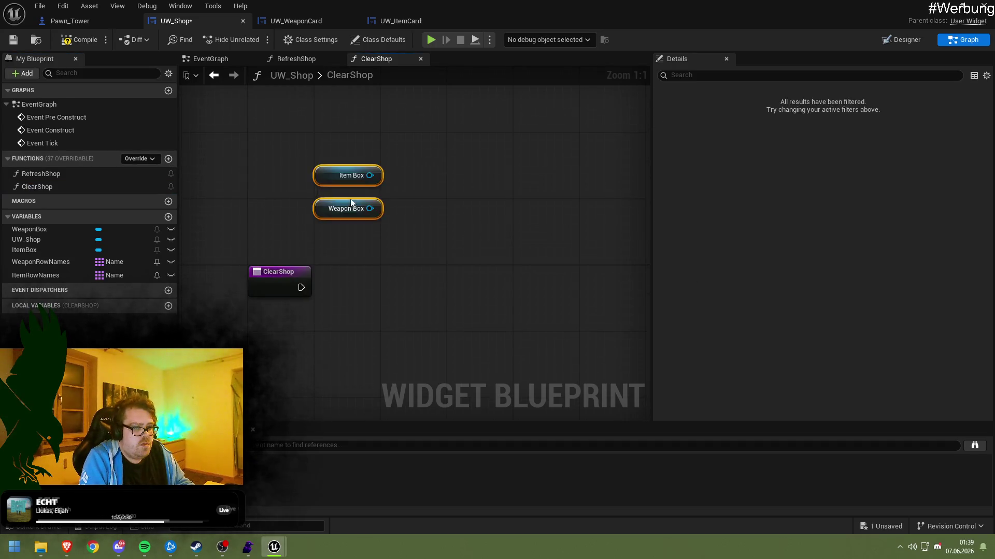
pyautogui.moveTo(370, 208); pyautogui.dragTo(393, 254)
pyautogui.write('cl')
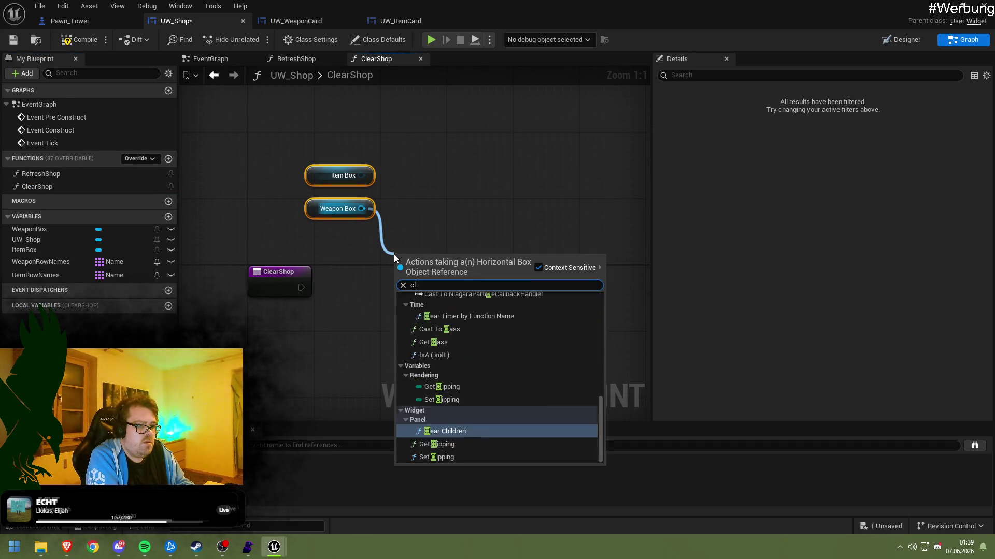
pyautogui.write('ear chil')
pyautogui.press('Return')
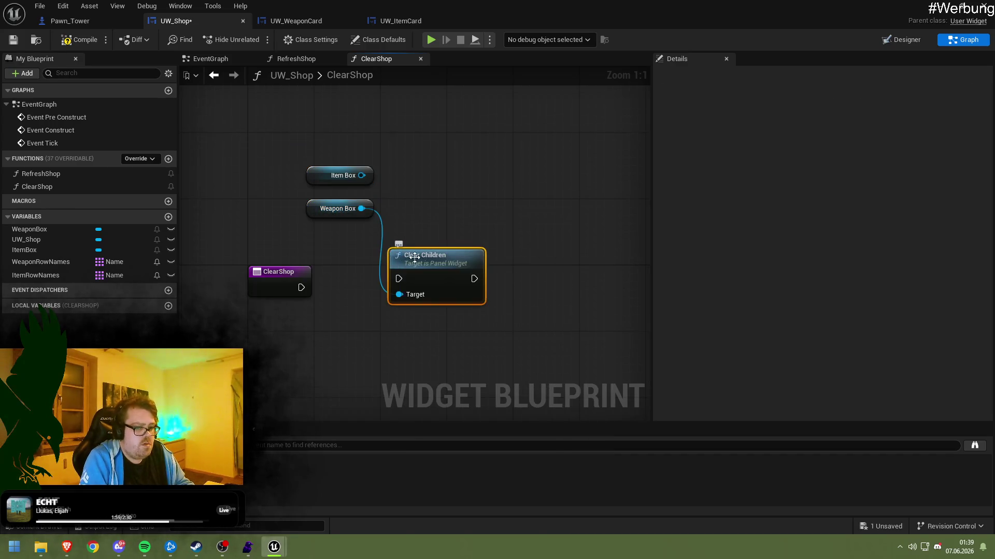
pyautogui.moveTo(301, 288); pyautogui.dragTo(412, 280)
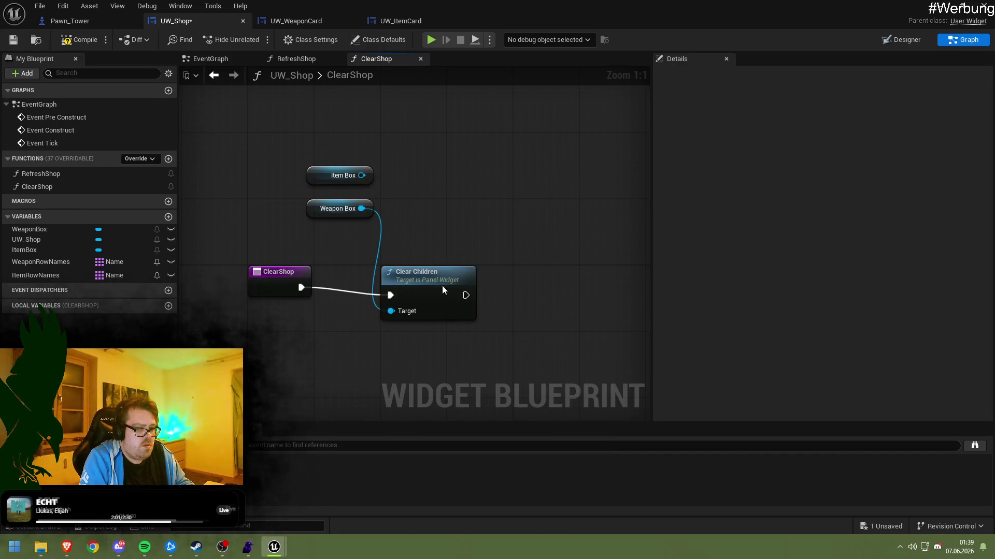
# Chain a second Clear Children node for Item Box and save
pyautogui.hotkey('ctrl', 'c')
pyautogui.hotkey('ctrl', 'v')
pyautogui.moveTo(560, 296); pyautogui.dragTo(552, 282)
pyautogui.moveTo(463, 295)
pyautogui.mouseDown()
pyautogui.moveTo(522, 306)
pyautogui.moveTo(522, 317)
pyautogui.mouseUp()
pyautogui.hotkey('ctrl', 's')
# Call Clear Shop at the start of RefreshShop, before the For Loop with Break
pyautogui.doubleClick(41, 174)
pyautogui.moveTo(321, 265); pyautogui.dragTo(441, 263)
pyautogui.write('clear sh')
pyautogui.press('Return')
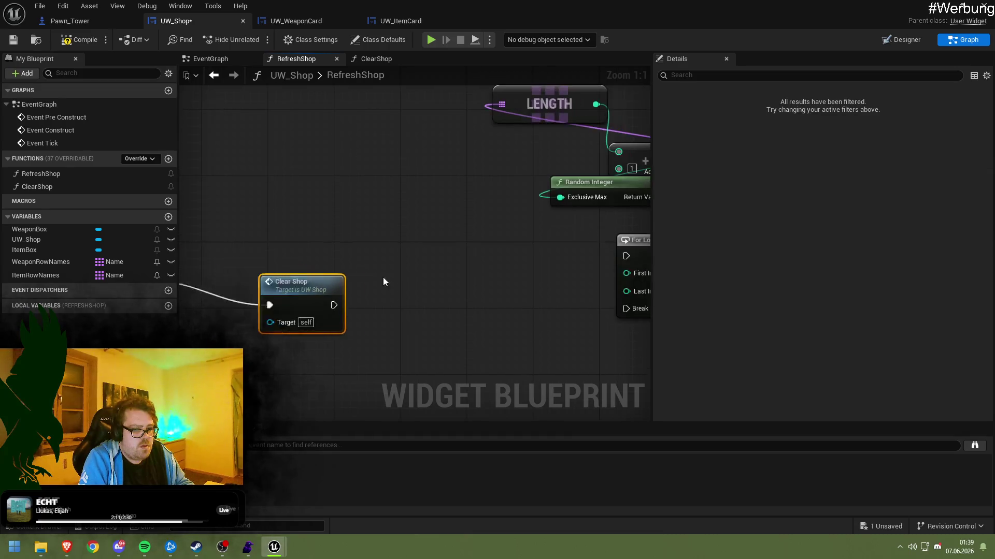
pyautogui.moveTo(285, 264); pyautogui.dragTo(521, 229)
pyautogui.moveTo(337, 233); pyautogui.dragTo(337, 239)
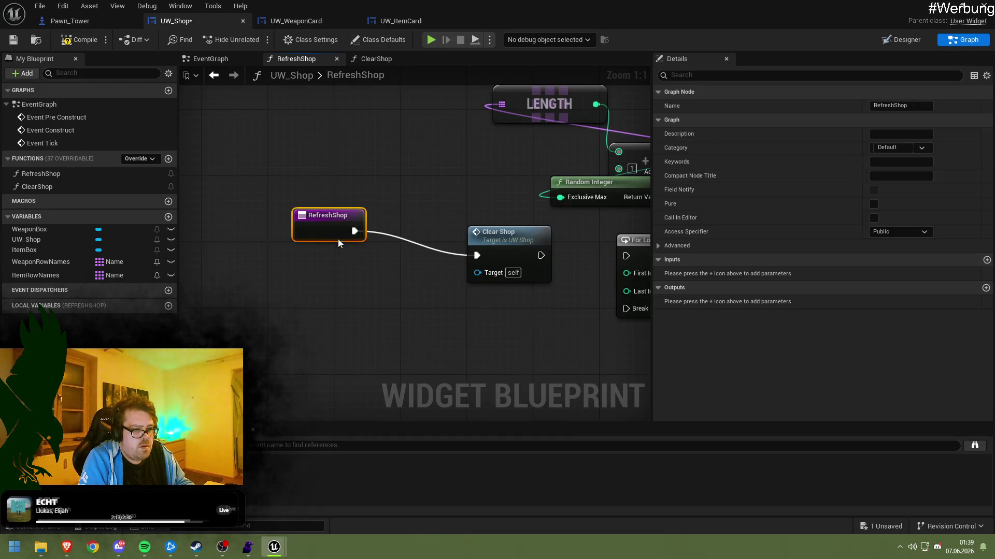
pyautogui.moveTo(385, 204); pyautogui.dragTo(166, 209)
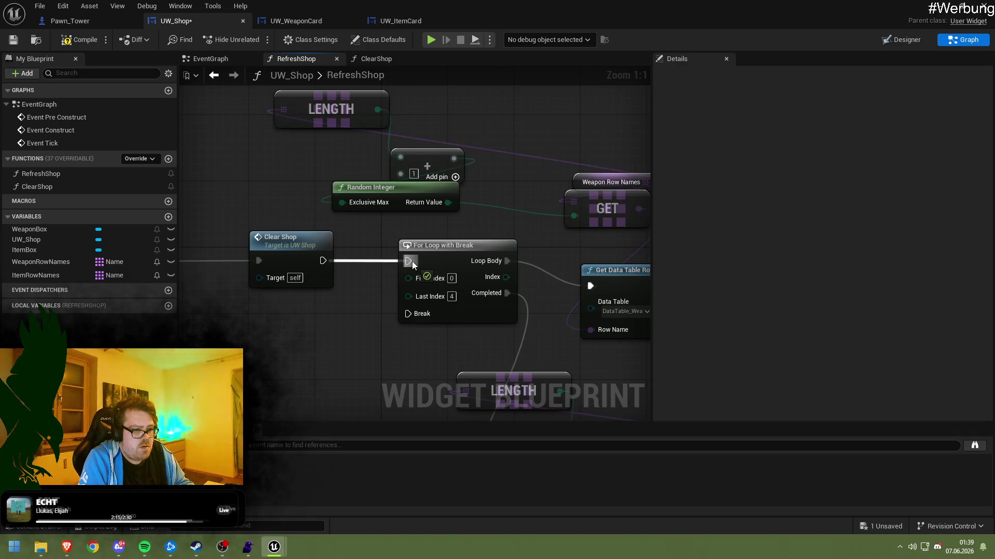
pyautogui.click(425, 237)
pyautogui.click(426, 237)
pyautogui.moveTo(426, 237); pyautogui.dragTo(207, 161)
pyautogui.moveTo(363, 233); pyautogui.dragTo(218, 176)
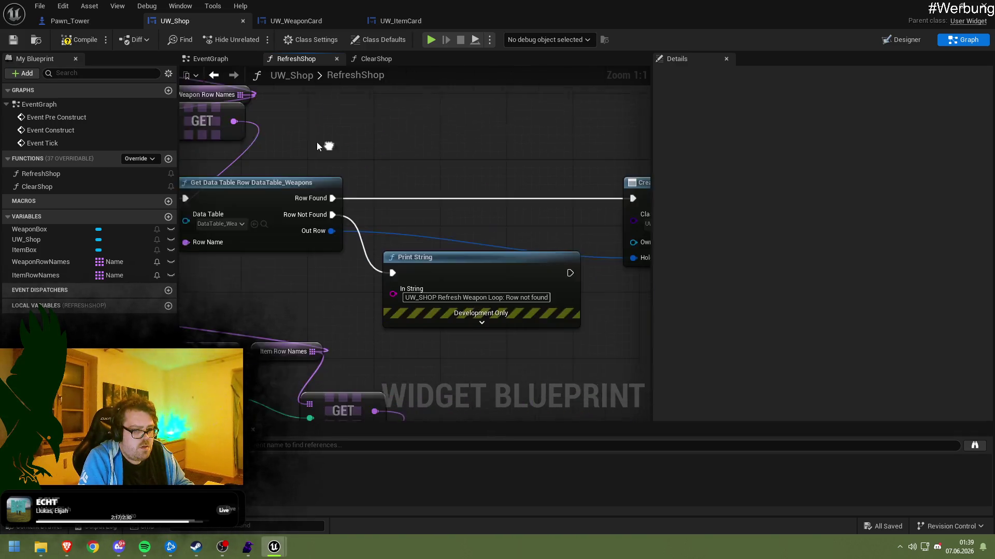
pyautogui.scroll(-6, 362, 232)
pyautogui.moveTo(361, 232)
pyautogui.mouseDown()
pyautogui.moveTo(409, 226)
pyautogui.moveTo(541, 259)
pyautogui.moveTo(561, 343)
pyautogui.mouseUp()
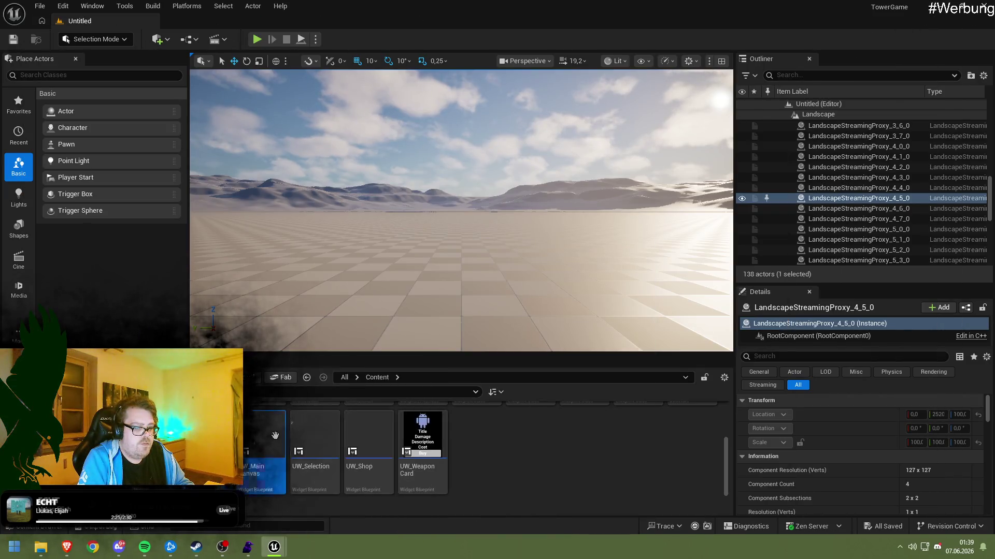
# Add a custom event named Refresh Shop to UW_MainCanvas's event graph
pyautogui.doubleClick(261, 446)
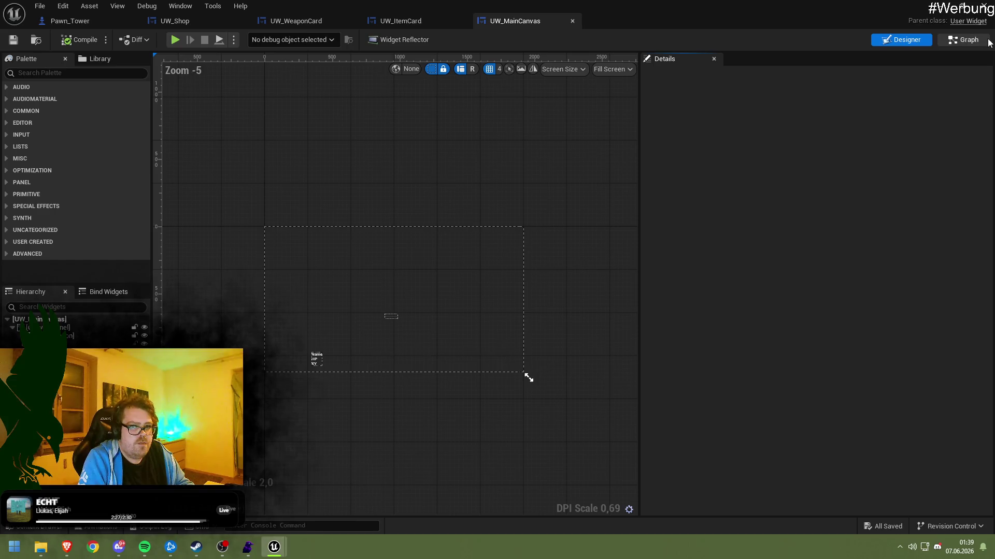
pyautogui.click(986, 41)
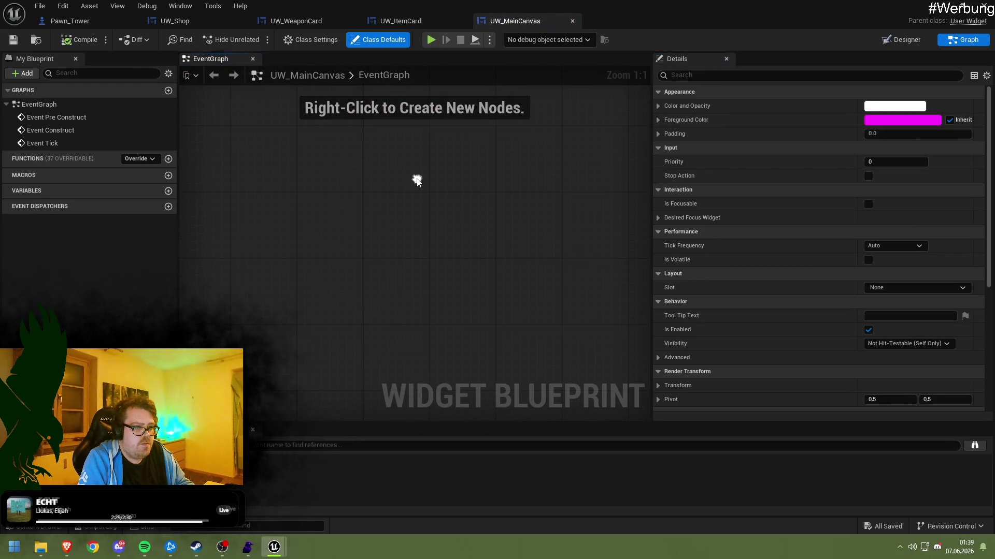
pyautogui.rightClick(416, 179)
pyautogui.write('Custom')
pyautogui.press('Return')
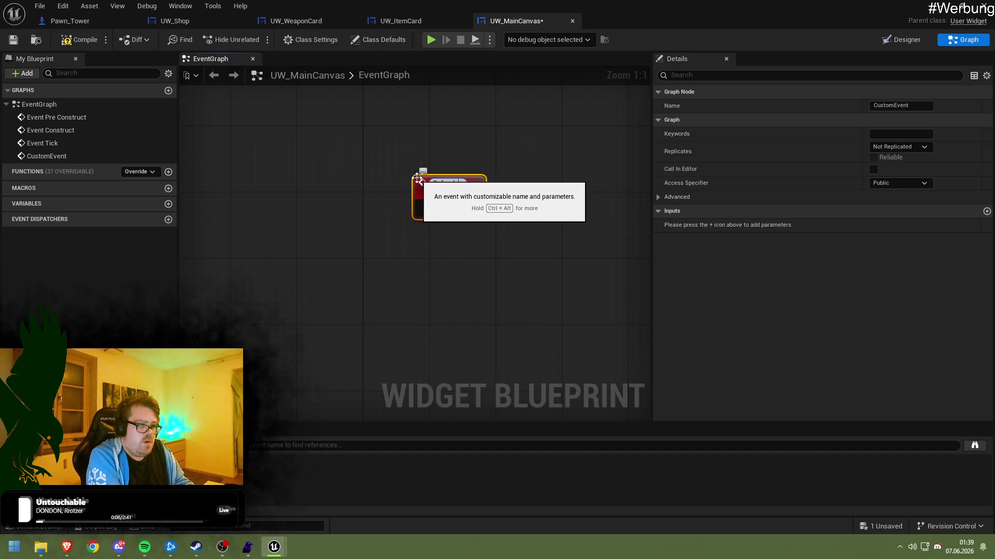
pyautogui.press('Return')
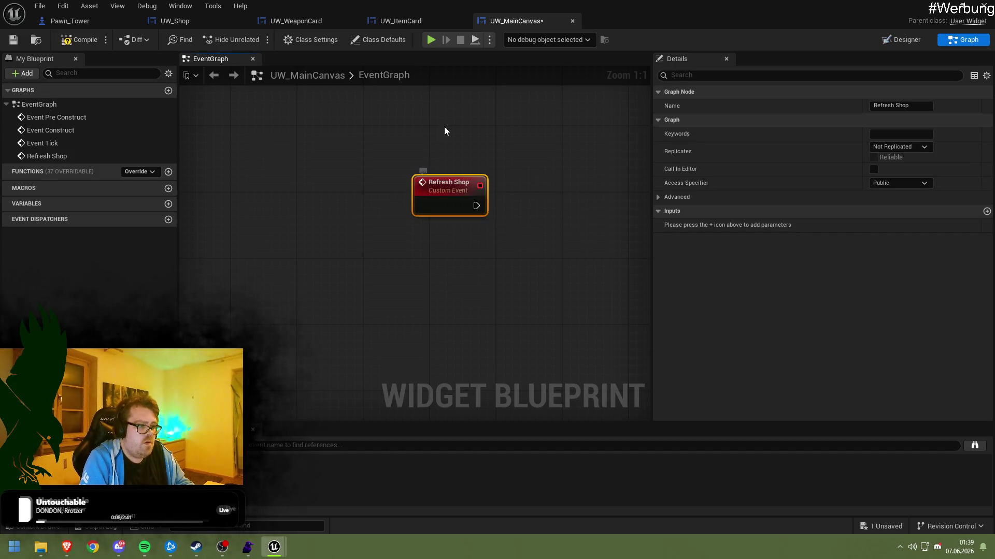
pyautogui.moveTo(417, 179); pyautogui.dragTo(334, 231)
pyautogui.click(300, 184)
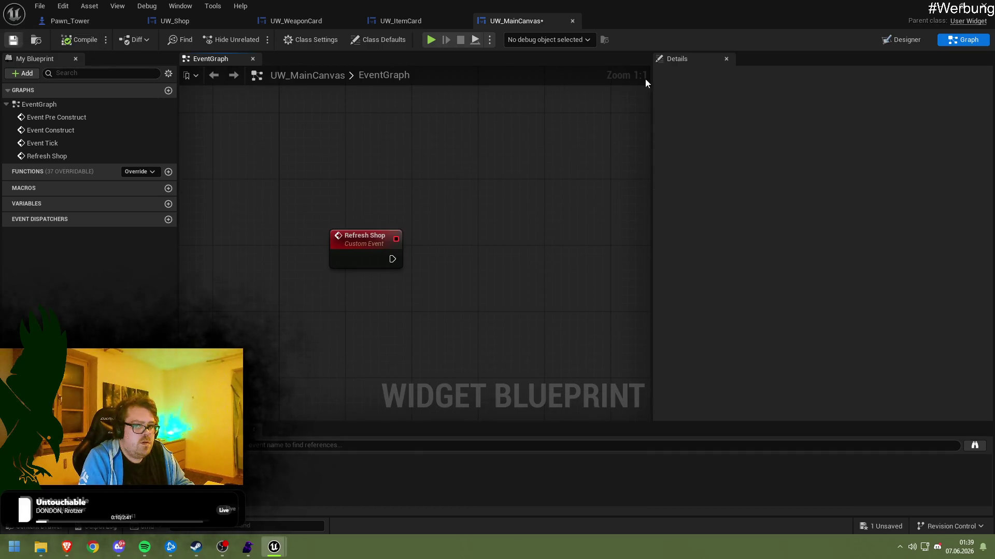
# Have the event call Refresh Shop on the UW_Shop variable, then return to the level editor
pyautogui.click(911, 43)
pyautogui.click(400, 316)
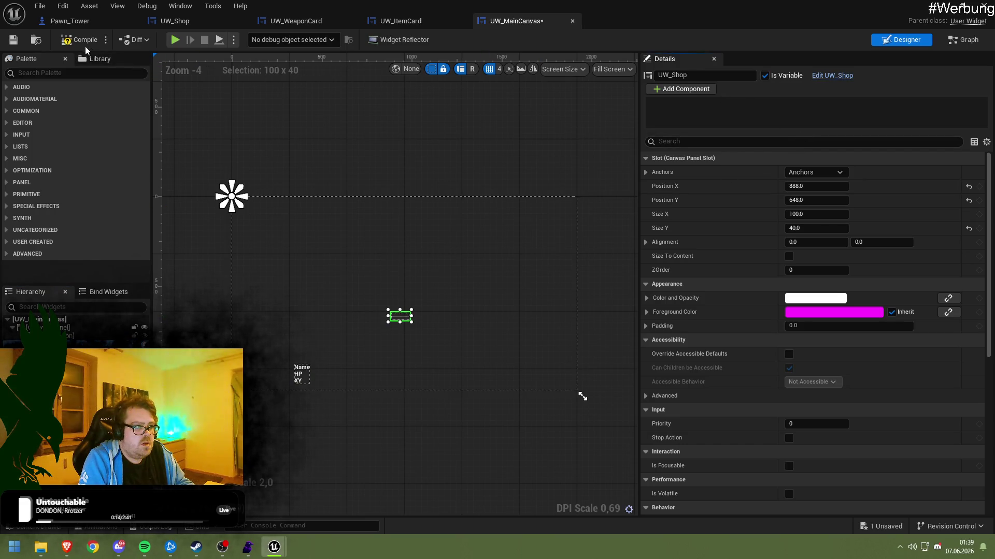
pyautogui.click(11, 40)
pyautogui.click(957, 41)
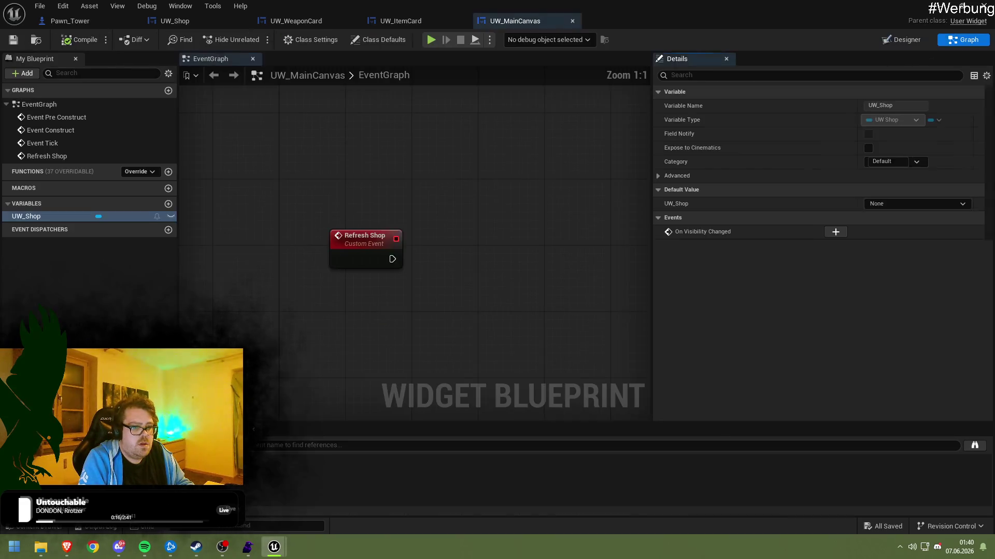
pyautogui.moveTo(77, 216)
pyautogui.mouseDown()
pyautogui.moveTo(387, 202)
pyautogui.moveTo(443, 242)
pyautogui.mouseUp()
pyautogui.click(410, 219)
pyautogui.write('refresh')
pyautogui.press('Return')
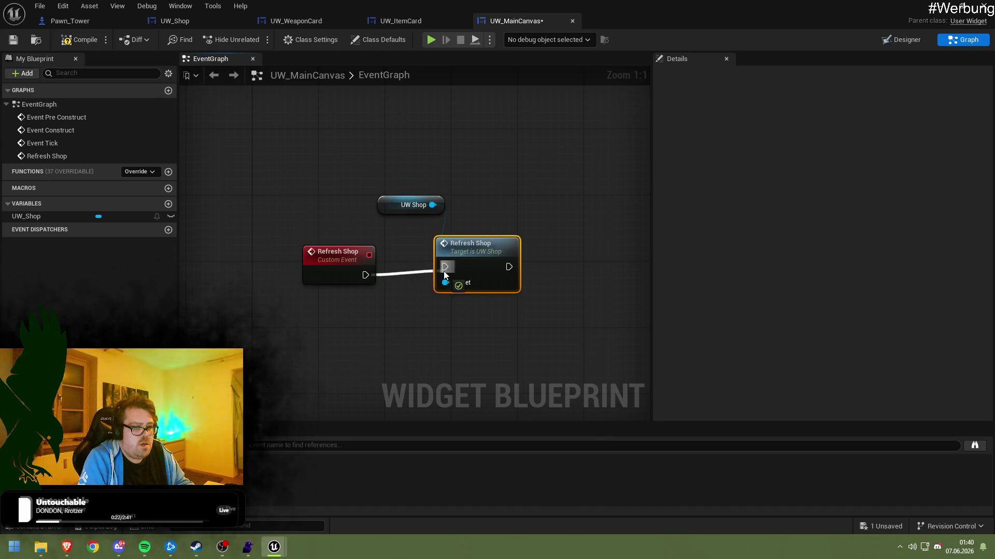
pyautogui.moveTo(444, 274); pyautogui.dragTo(444, 275)
pyautogui.press('q')
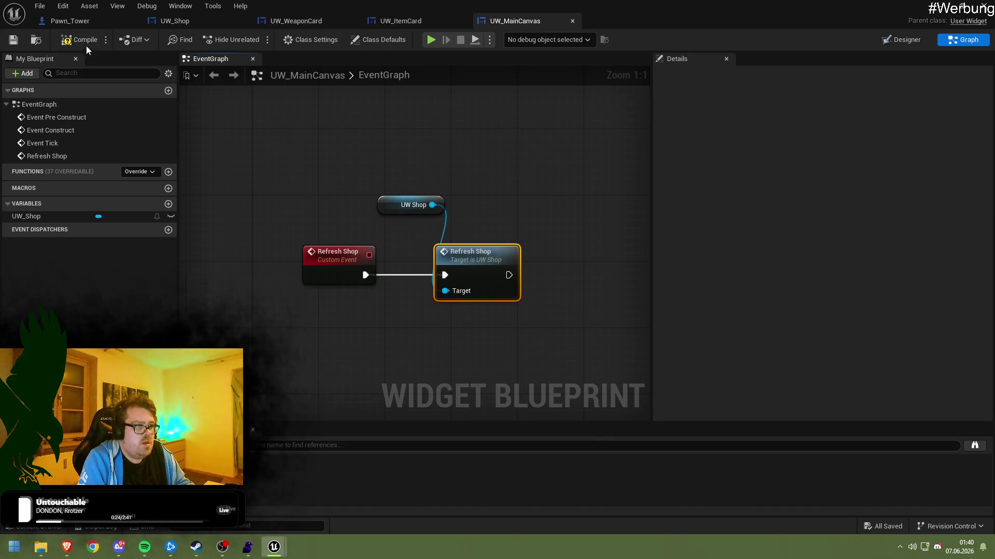
pyautogui.click(944, 6)
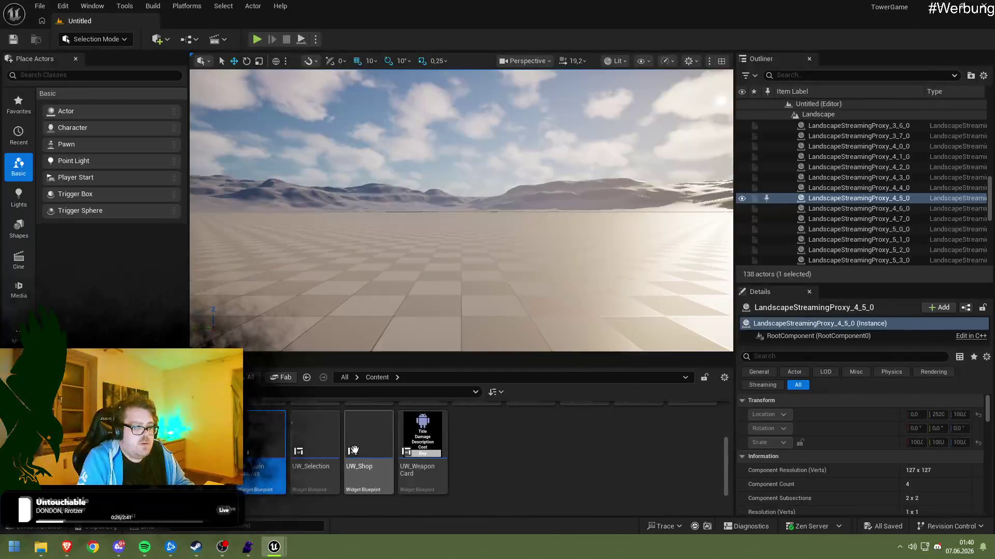
# In MyPlayerController, break the Create Widget Return Value link to Add to Viewport
pyautogui.scroll(2, 358, 449)
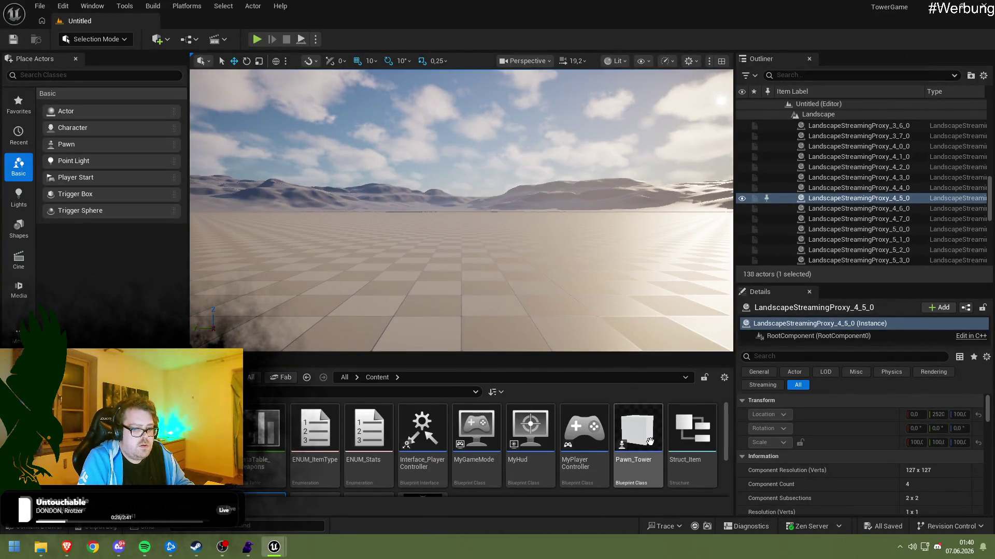
pyautogui.doubleClick(584, 430)
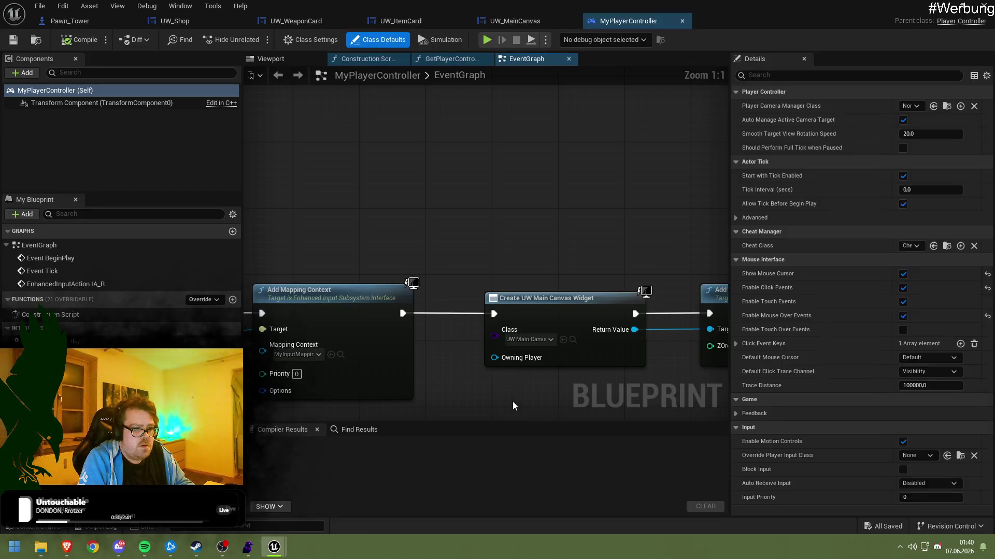
pyautogui.scroll(-5, 487, 222)
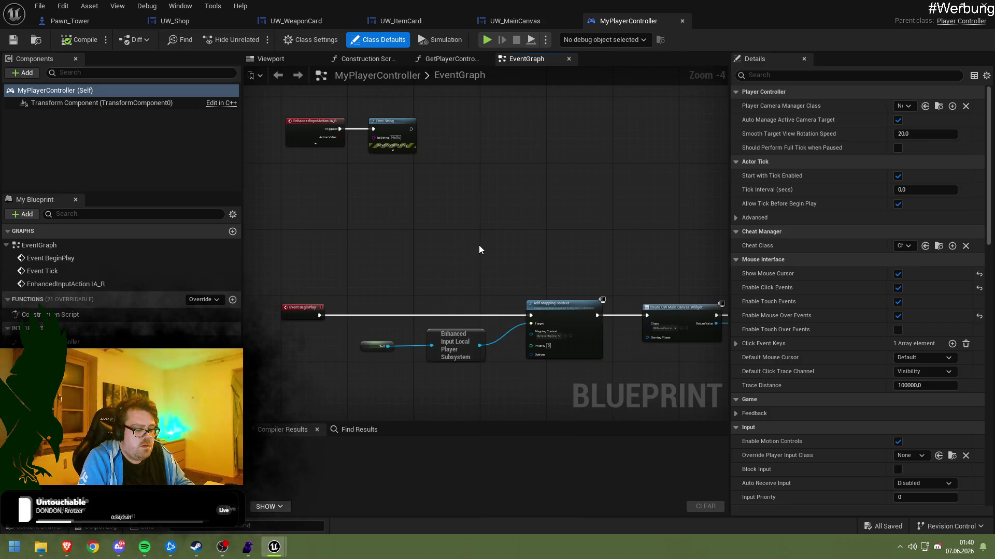
pyautogui.scroll(4, 455, 311)
pyautogui.click(486, 284)
pyautogui.moveTo(486, 284)
pyautogui.mouseDown()
pyautogui.moveTo(455, 291)
pyautogui.moveTo(381, 153)
pyautogui.moveTo(360, 185)
pyautogui.mouseUp()
pyautogui.moveTo(532, 239); pyautogui.dragTo(684, 246)
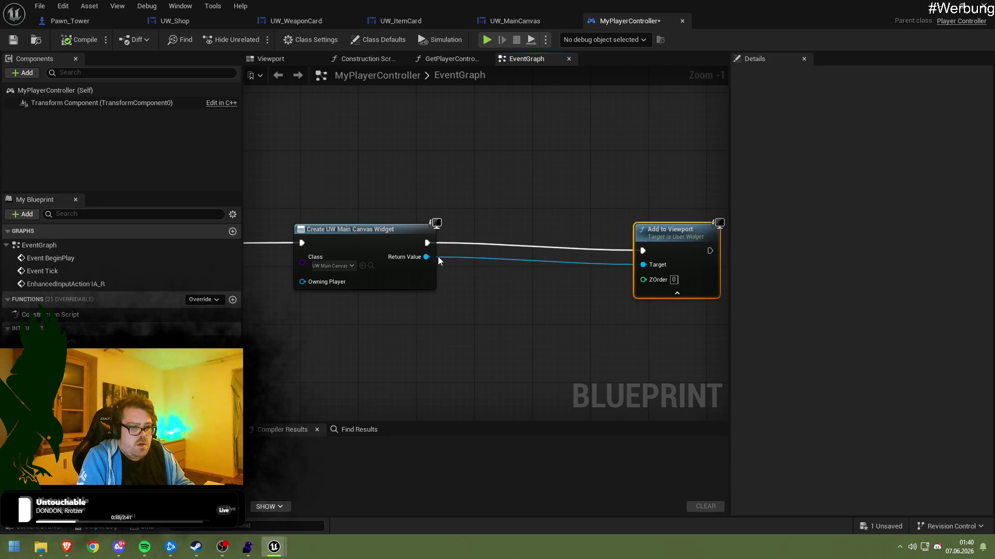
pyautogui.rightClick(426, 257)
pyautogui.moveTo(471, 327)
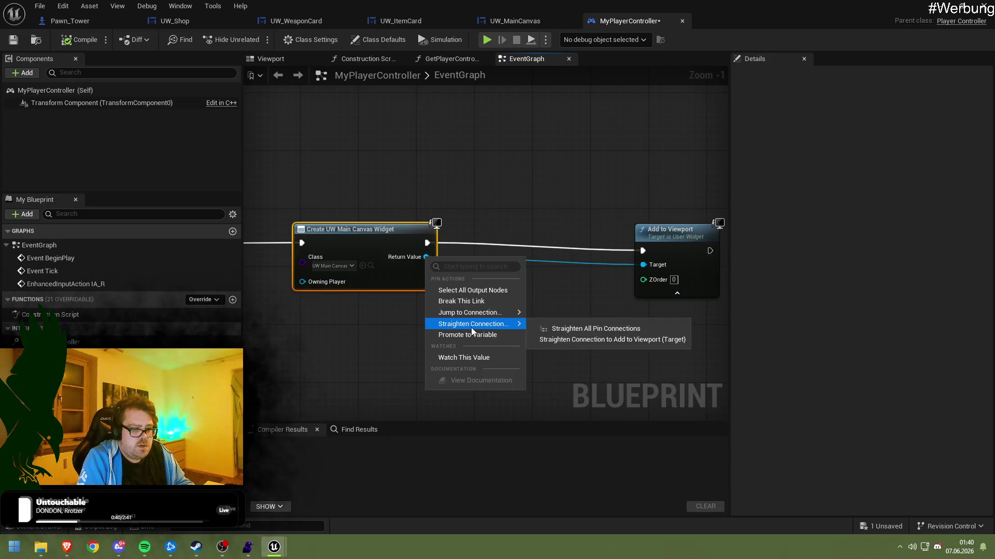
pyautogui.click(462, 301)
# Promote the widget to a UW Main Canvas variable, set between Create Widget and Add to Viewport
pyautogui.rightClick(426, 257)
pyautogui.press('Escape')
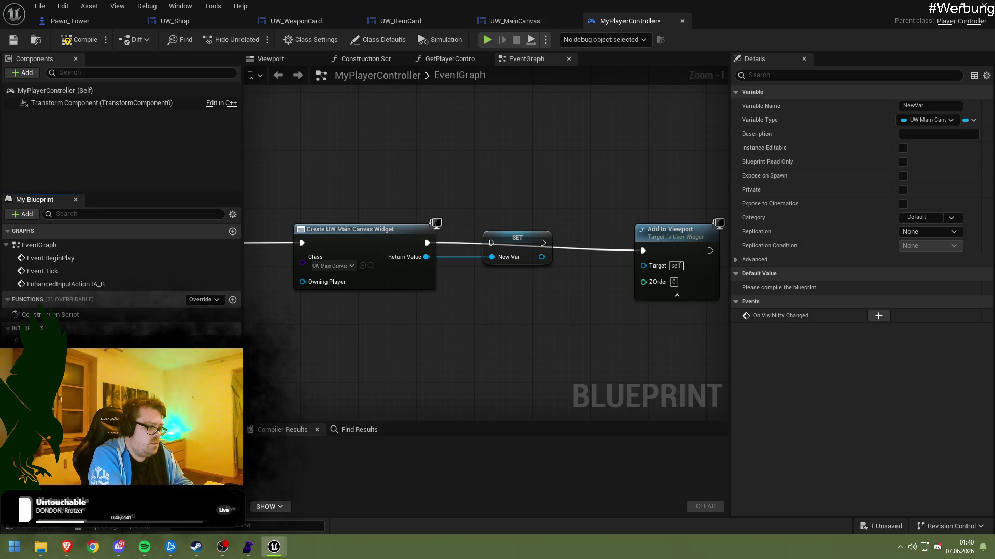
pyautogui.moveTo(426, 242); pyautogui.dragTo(491, 243)
pyautogui.moveTo(564, 243); pyautogui.dragTo(643, 250)
pyautogui.moveTo(665, 246); pyautogui.dragTo(665, 238)
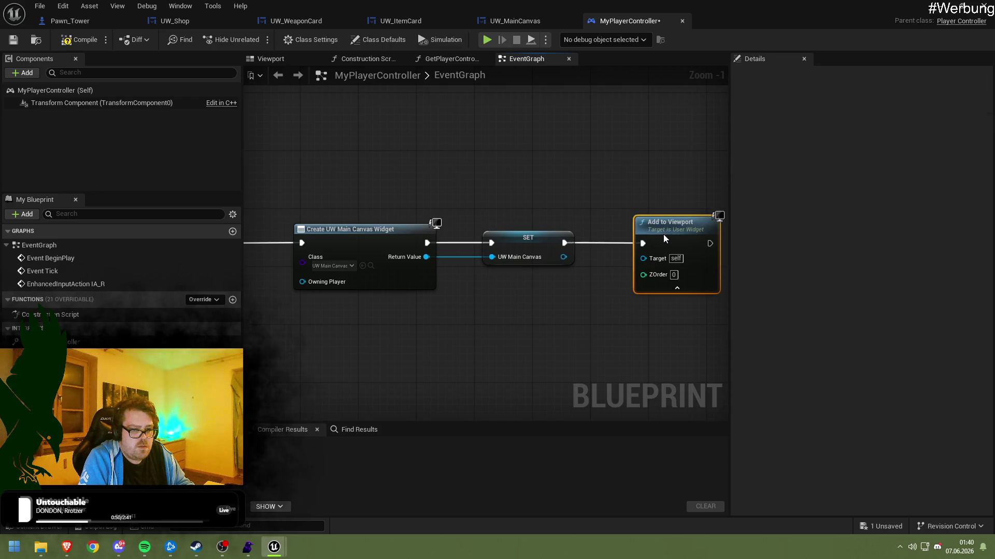
pyautogui.hotkey('ctrl', 's')
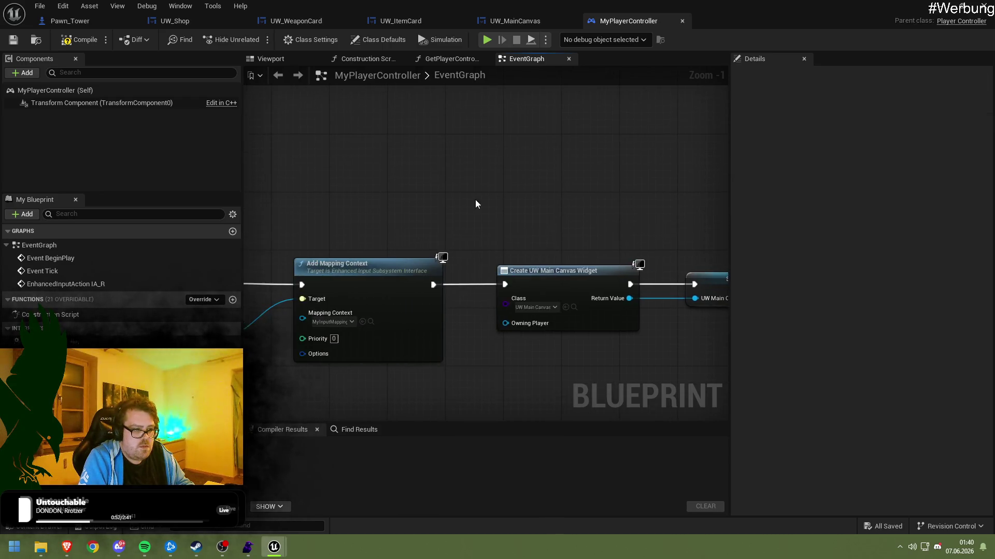
# Replace IA_R's Print String with Refresh Shop on UW Main Canvas, then compile and save
pyautogui.click(456, 225)
pyautogui.press('Delete')
pyautogui.moveTo(52, 363); pyautogui.dragTo(425, 192)
pyautogui.click(440, 208)
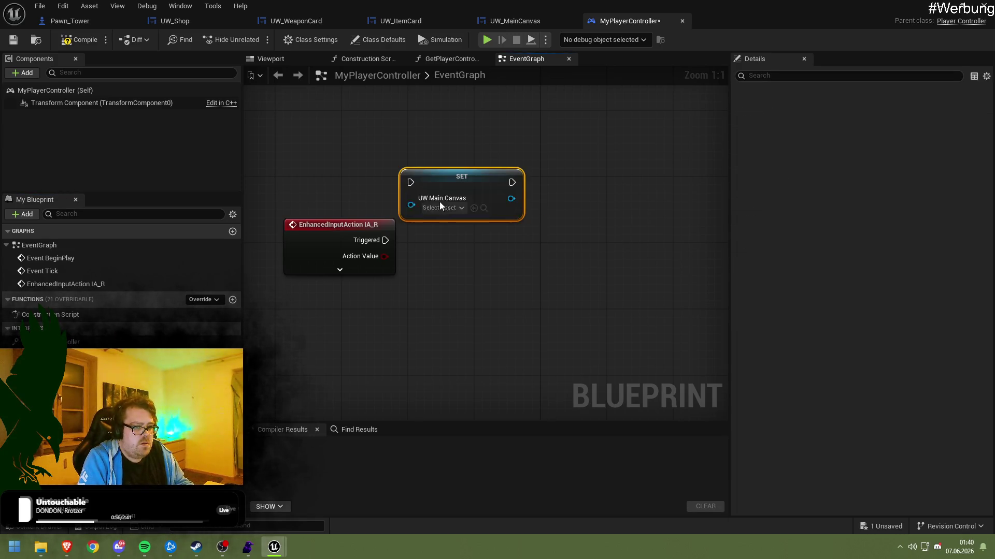
pyautogui.press('Delete')
pyautogui.moveTo(52, 357)
pyautogui.mouseDown()
pyautogui.moveTo(381, 149)
pyautogui.moveTo(458, 216)
pyautogui.mouseUp()
pyautogui.write('refresh')
pyautogui.press('Return')
pyautogui.moveTo(386, 240); pyautogui.dragTo(459, 249)
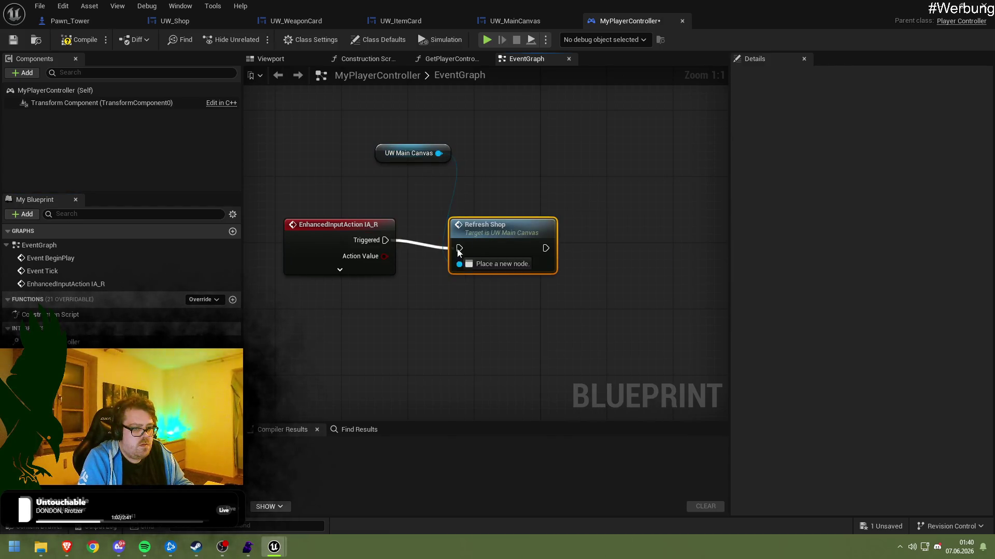
pyautogui.hotkey('ctrl', 's')
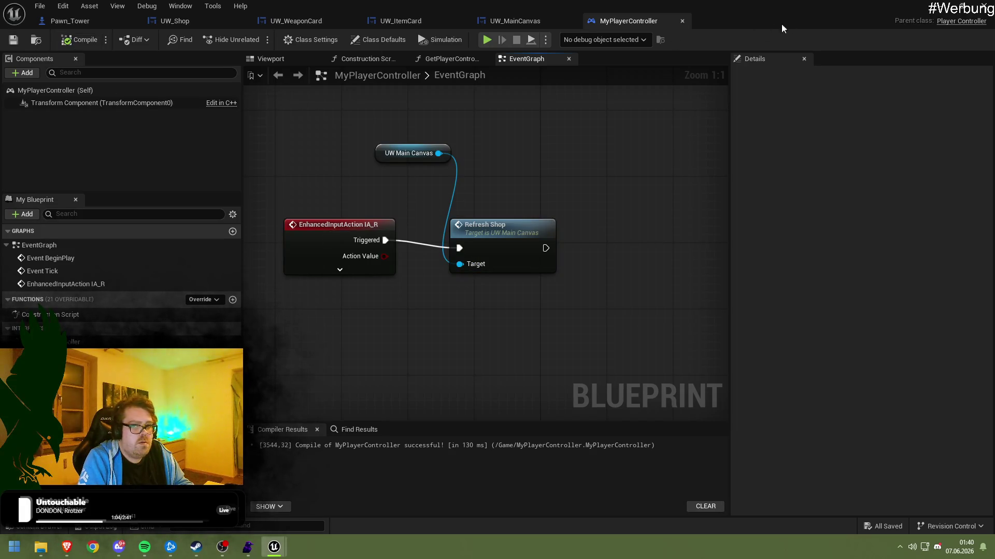
# Play-test the level, open the shop in game, then stop the session
pyautogui.click(939, 7)
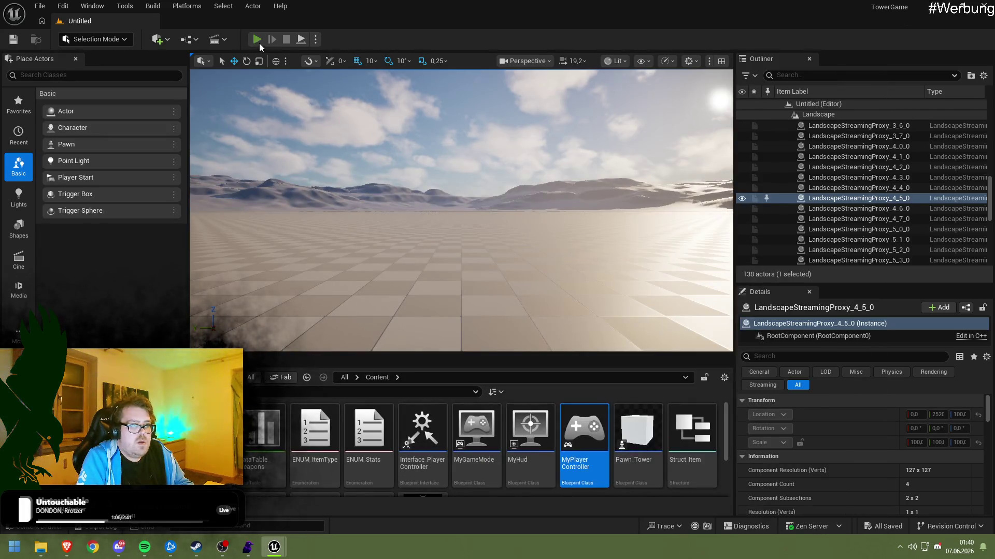
pyautogui.click(257, 40)
pyautogui.press('b')
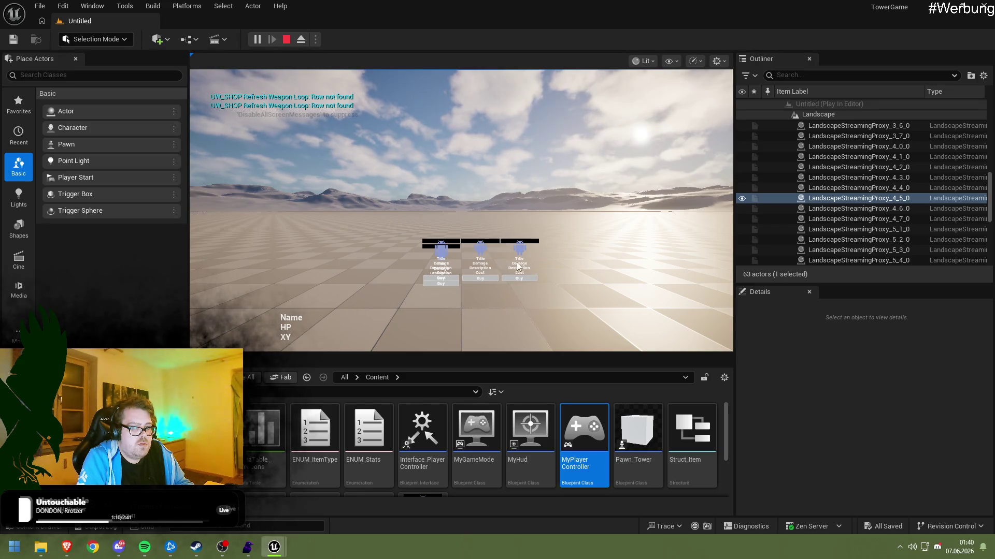
pyautogui.click(286, 40)
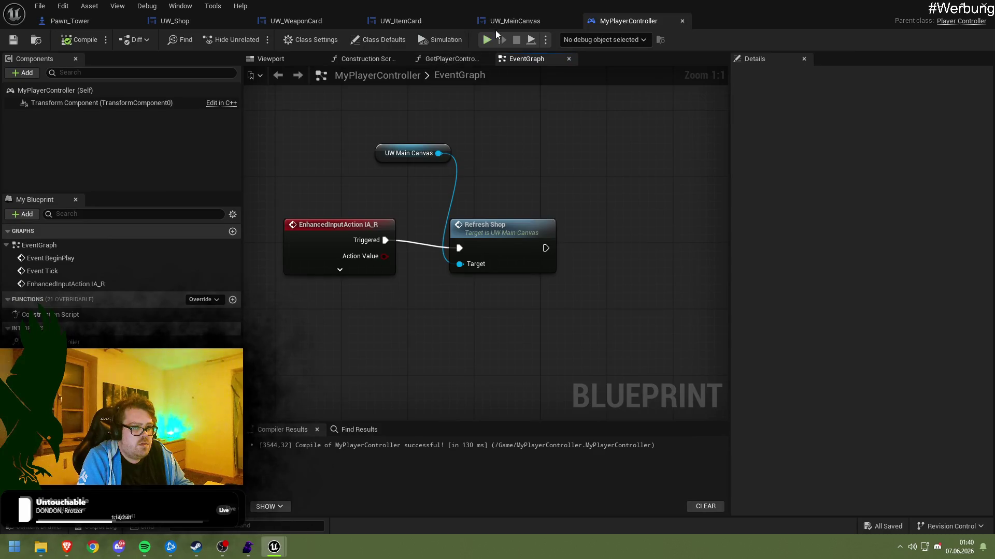
# Enable Size To Content for the UW_Shop widget in UW_MainCanvas's Designer
pyautogui.click(499, 22)
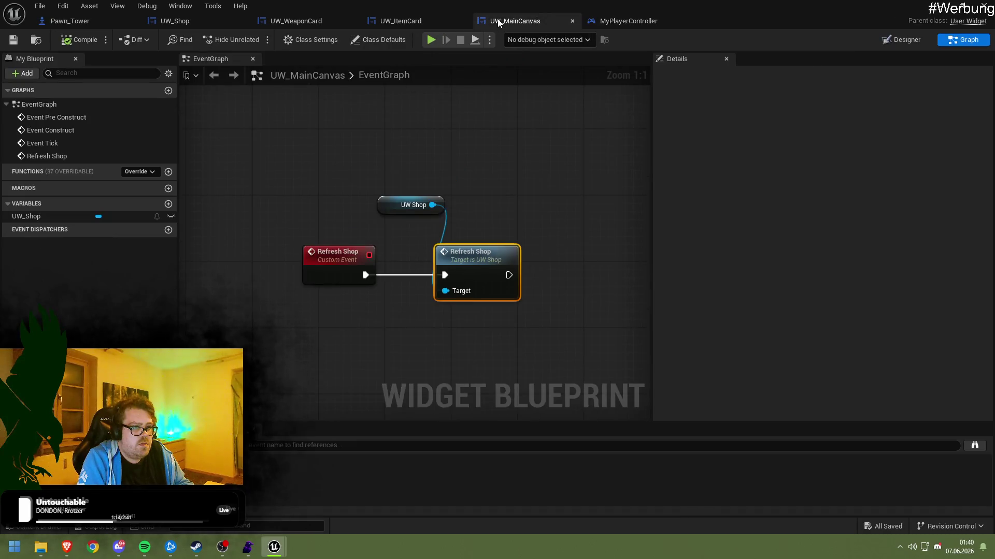
pyautogui.hotkey('ctrl', 'shift', 'd')
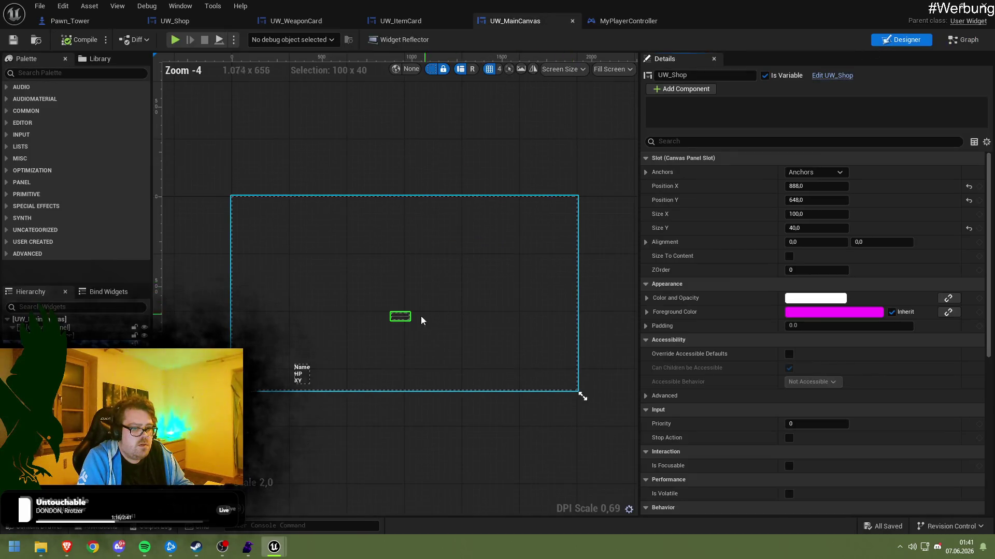
pyautogui.click(786, 257)
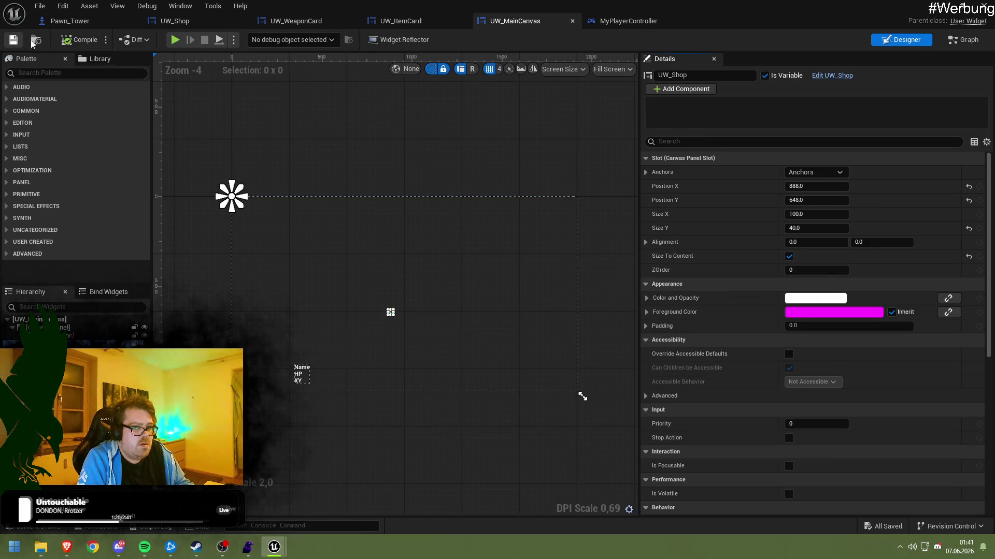
# Check UW_ItemCard's layout, then go to UW_Shop's RefreshShop graph
pyautogui.click(396, 21)
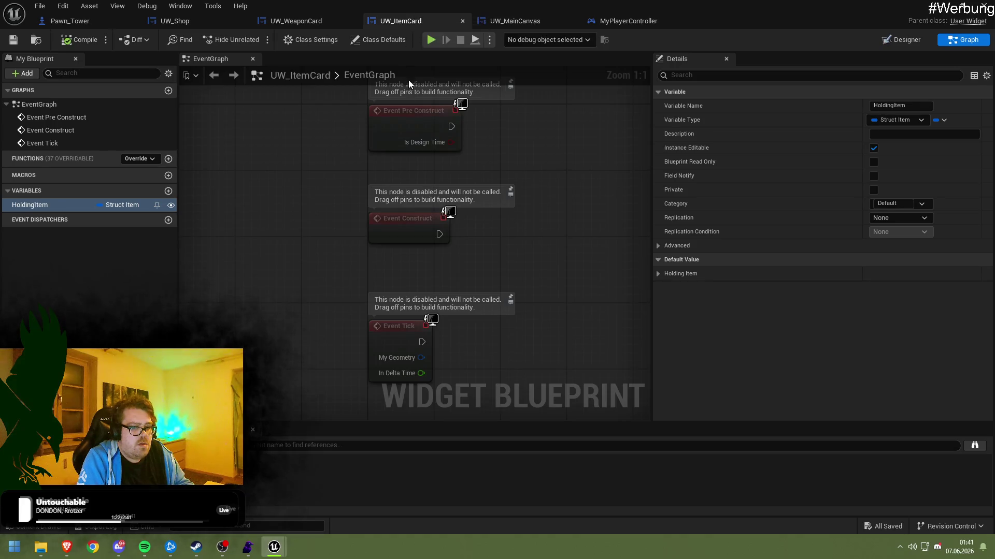
pyautogui.click(900, 44)
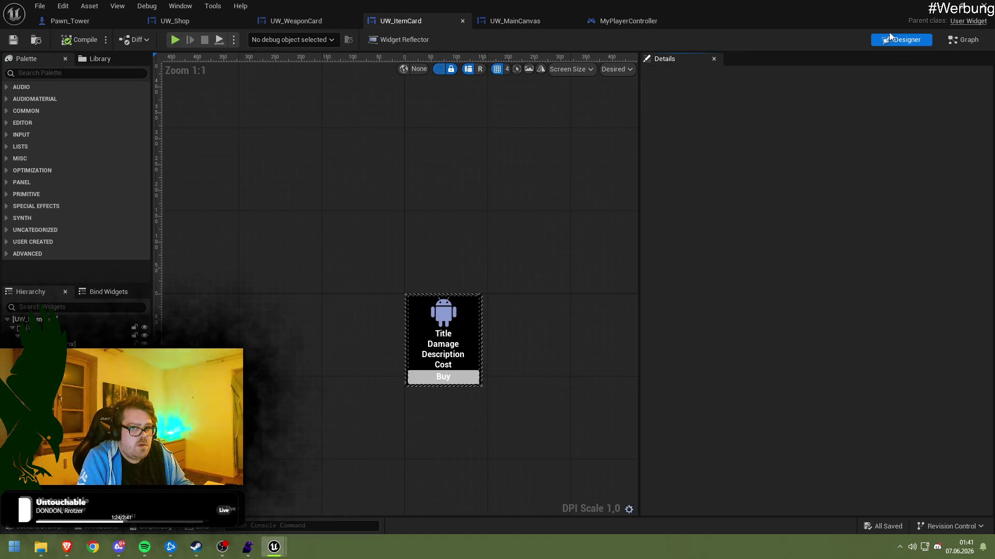
pyautogui.click(940, 42)
pyautogui.click(220, 19)
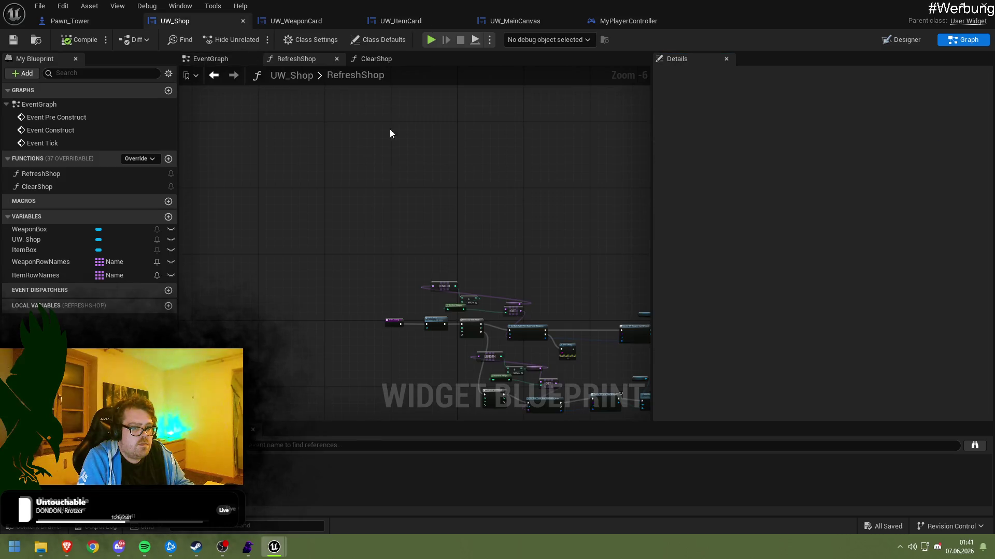
# Inspect the RefreshShop weapon card creation and row lookup nodes, then save UW_Shop
pyautogui.scroll(7, 311, 155)
pyautogui.moveTo(536, 242)
pyautogui.mouseDown()
pyautogui.moveTo(363, 88)
pyautogui.moveTo(318, 182)
pyautogui.moveTo(355, 314)
pyautogui.moveTo(523, 260)
pyautogui.moveTo(443, 319)
pyautogui.moveTo(501, 398)
pyautogui.mouseUp()
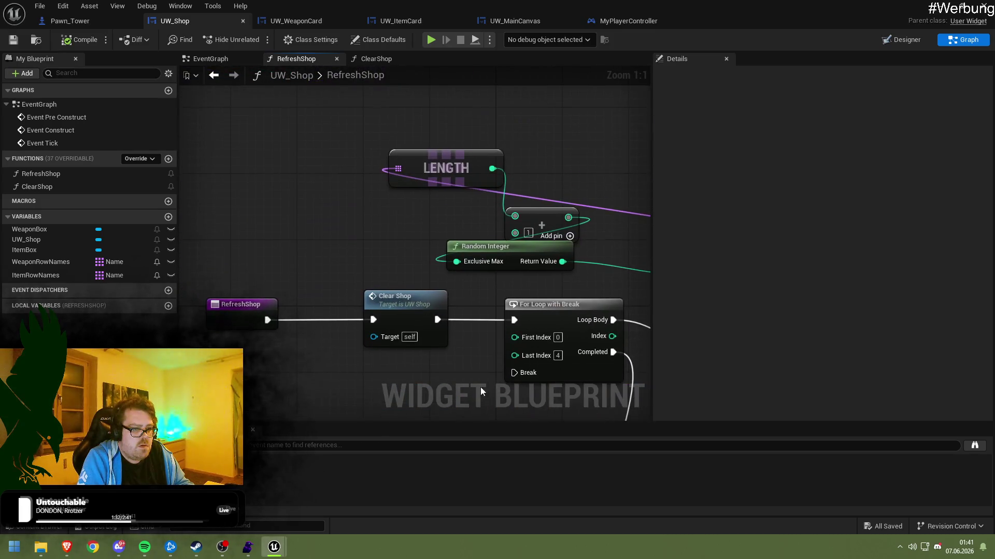
pyautogui.moveTo(445, 377); pyautogui.dragTo(304, 312)
pyautogui.click(13, 40)
# Play-test the shop, refresh it for new cards, then stop the session
pyautogui.click(940, 7)
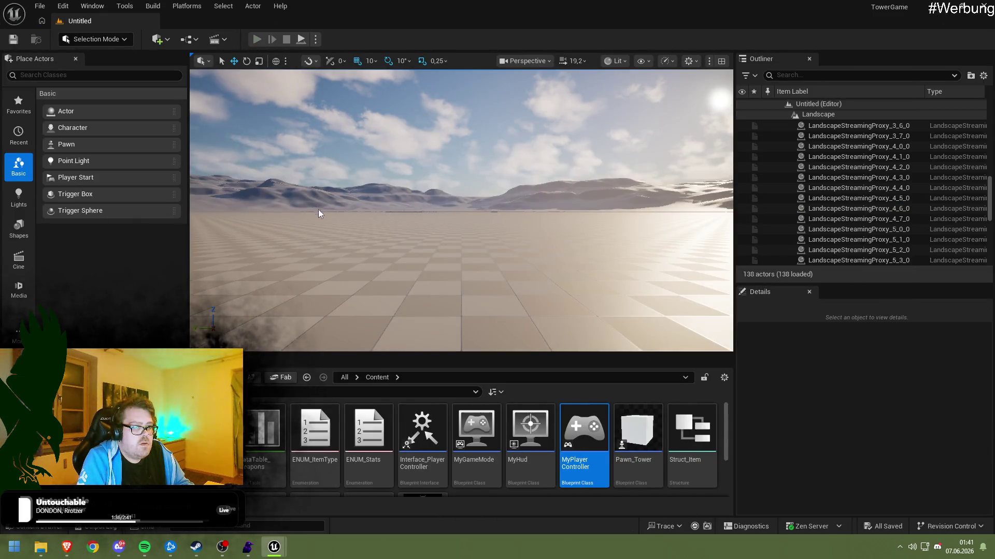
pyautogui.hotkey('alt', 'p')
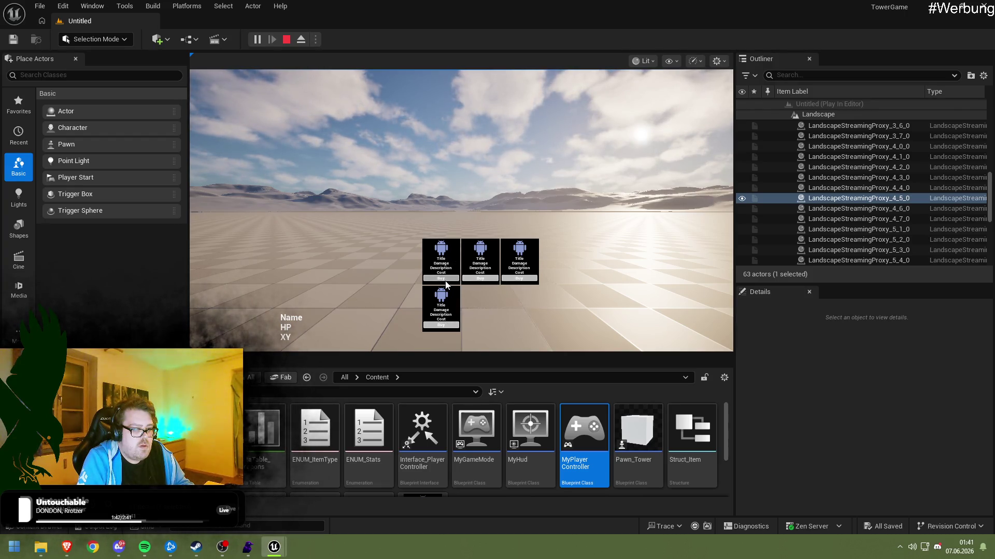
pyautogui.click(438, 278)
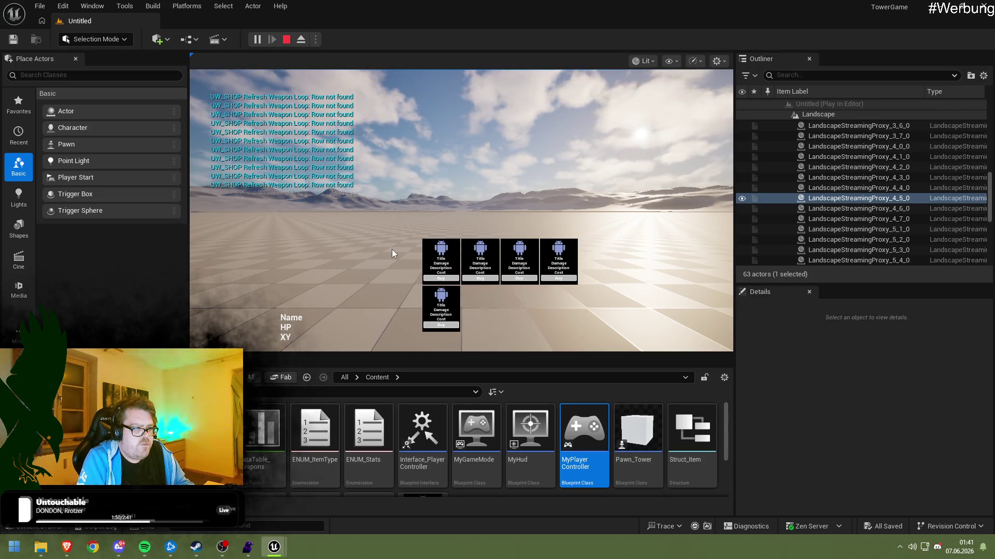
pyautogui.click(286, 39)
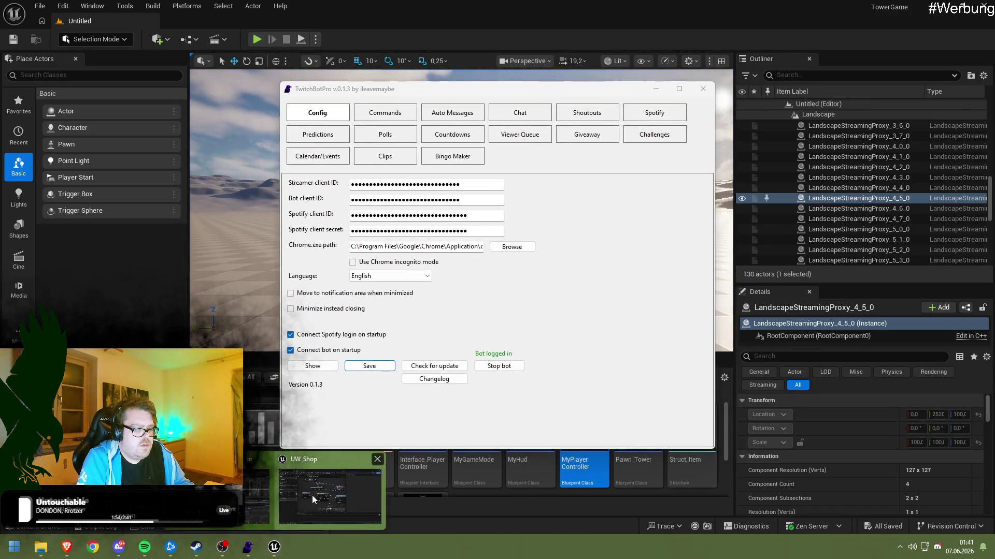
# Remove the extra weapon Add node so LENGTH feeds Exclusive Max directly, and save
pyautogui.click(331, 487)
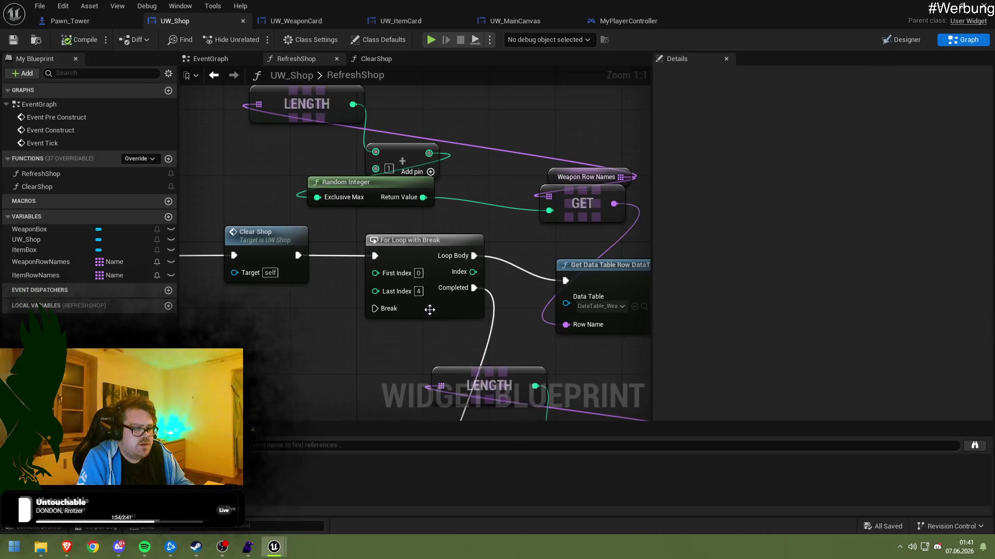
pyautogui.moveTo(405, 308)
pyautogui.mouseDown()
pyautogui.moveTo(404, 368)
pyautogui.moveTo(358, 378)
pyautogui.moveTo(347, 343)
pyautogui.moveTo(362, 340)
pyautogui.moveTo(339, 258)
pyautogui.moveTo(362, 337)
pyautogui.moveTo(404, 251)
pyautogui.mouseUp()
pyautogui.click(396, 179)
pyautogui.press('Delete')
pyautogui.moveTo(345, 125); pyautogui.dragTo(308, 218)
pyautogui.moveTo(537, 388)
pyautogui.mouseDown()
pyautogui.moveTo(419, 245)
pyautogui.moveTo(385, 115)
pyautogui.moveTo(404, 107)
pyautogui.moveTo(363, 196)
pyautogui.mouseUp()
pyautogui.hotkey('ctrl', 's')
# Wire the item LENGTH node into Random Integer's Exclusive Max and save
pyautogui.click(363, 196)
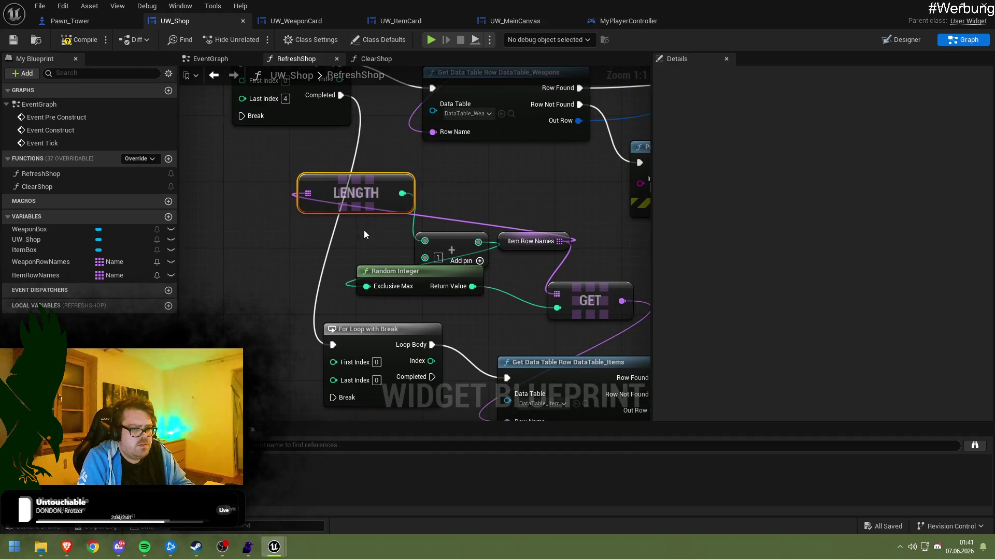
pyautogui.press('Delete')
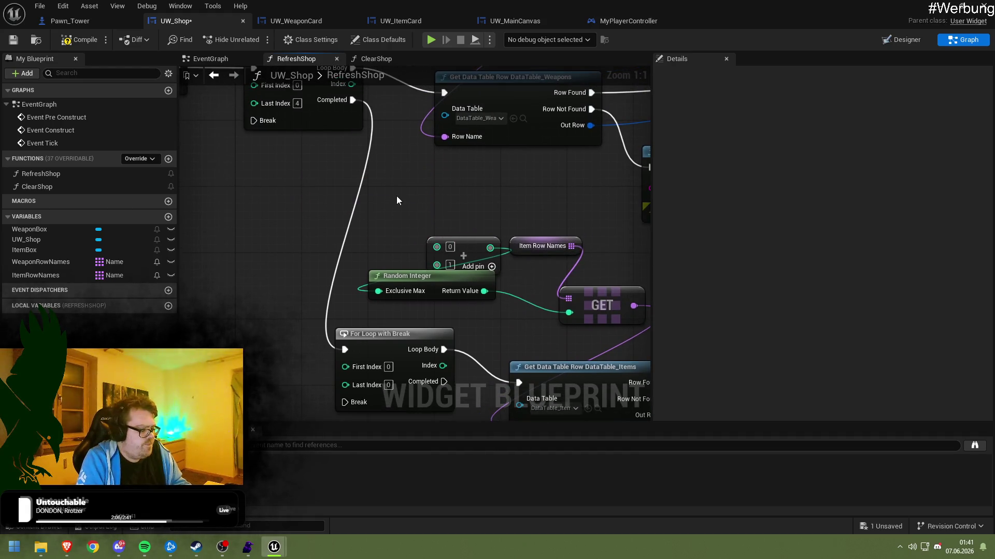
pyautogui.hotkey('ctrl', 'z')
pyautogui.moveTo(415, 198); pyautogui.dragTo(379, 292)
pyautogui.moveTo(428, 249); pyautogui.dragTo(424, 132)
pyautogui.hotkey('ctrl', 's')
# Set the item loop's Last Index to 4
pyautogui.moveTo(385, 268); pyautogui.dragTo(377, 288)
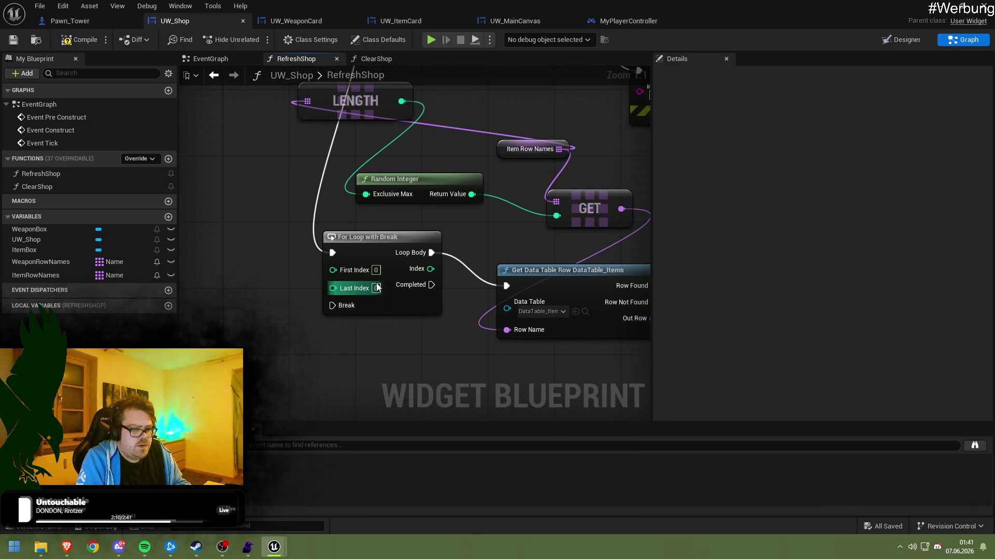
pyautogui.click(376, 288)
pyautogui.write('4')
pyautogui.press('Return')
# Duplicate the weapon Print String as an 'Item' message on the item lookup's Row Not Found
pyautogui.moveTo(479, 232); pyautogui.dragTo(314, 228)
pyautogui.rightClick(314, 228)
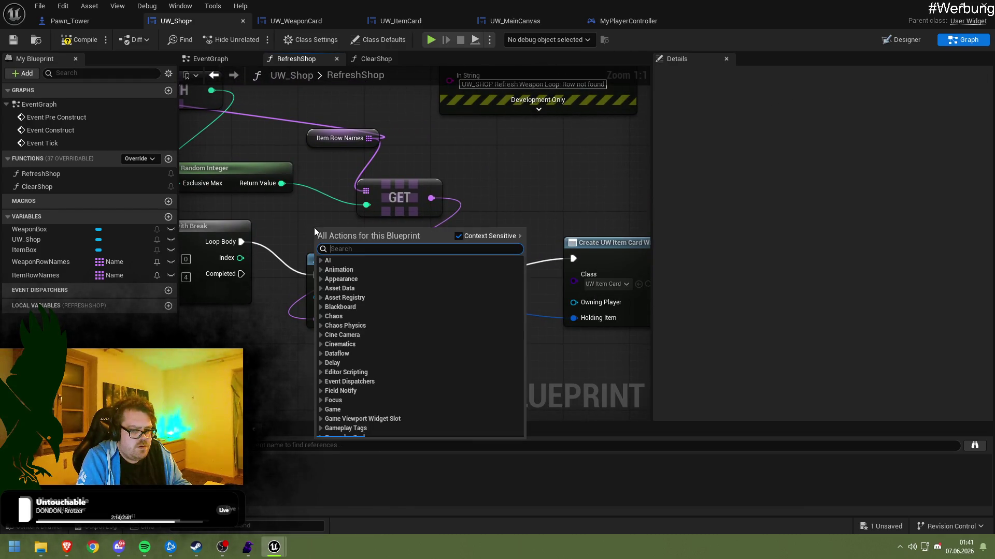
pyautogui.moveTo(496, 162); pyautogui.dragTo(437, 257)
pyautogui.click(460, 196)
pyautogui.hotkey('ctrl', 'c')
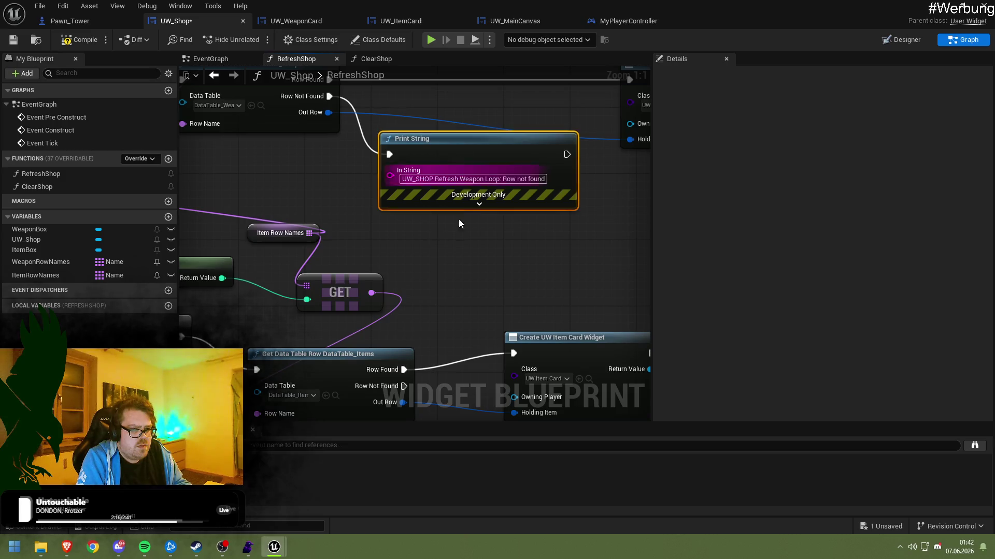
pyautogui.moveTo(482, 362); pyautogui.dragTo(463, 205)
pyautogui.hotkey('ctrl', 'v')
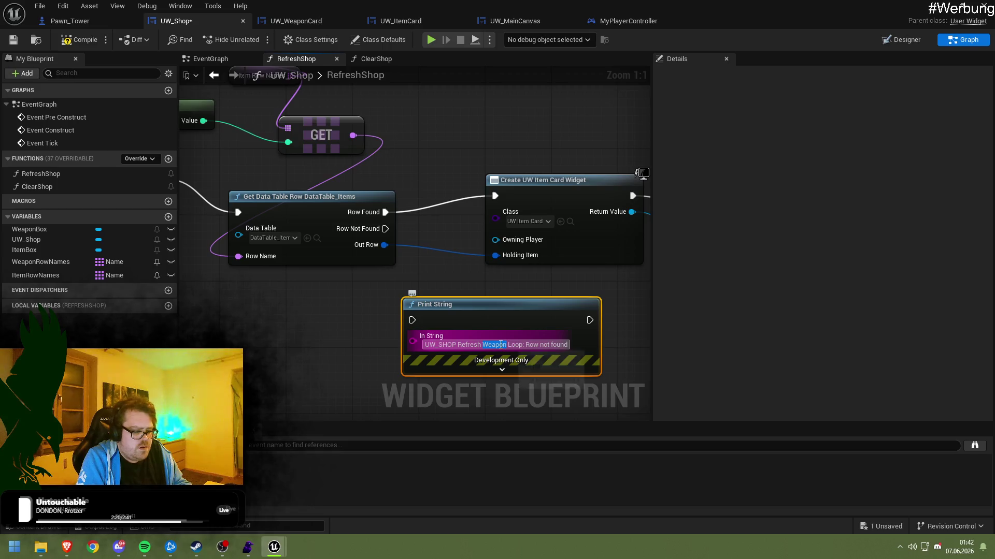
pyautogui.write('Item')
pyautogui.moveTo(386, 228)
pyautogui.mouseDown()
pyautogui.moveTo(420, 343)
pyautogui.moveTo(413, 320)
pyautogui.mouseUp()
pyautogui.moveTo(468, 271)
pyautogui.mouseDown()
pyautogui.moveTo(393, 238)
pyautogui.moveTo(326, 319)
pyautogui.moveTo(558, 354)
pyautogui.moveTo(383, 343)
pyautogui.moveTo(599, 363)
pyautogui.mouseUp()
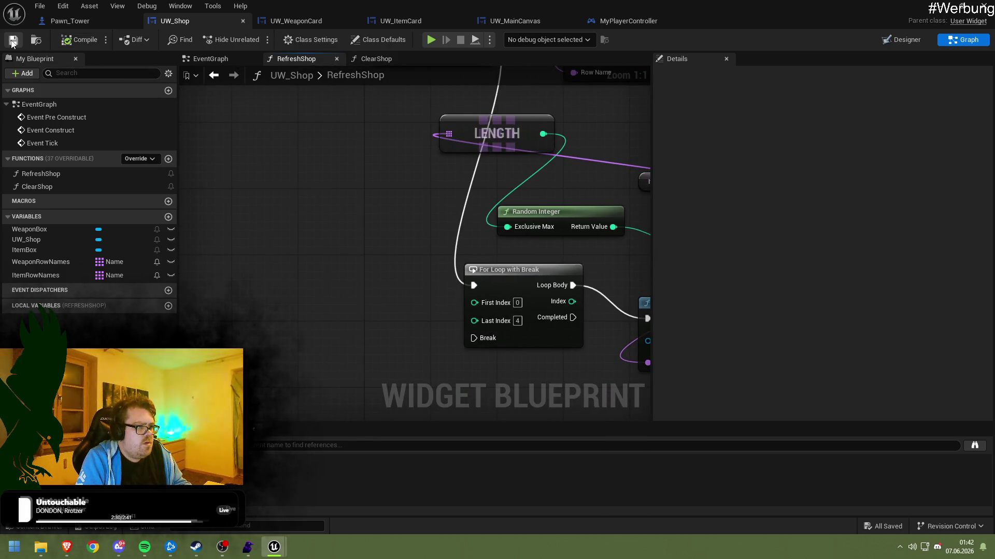
# Play-test to view the shop grid, stop, and return to the widget blueprint editor
pyautogui.click(949, 5)
pyautogui.click(927, 16)
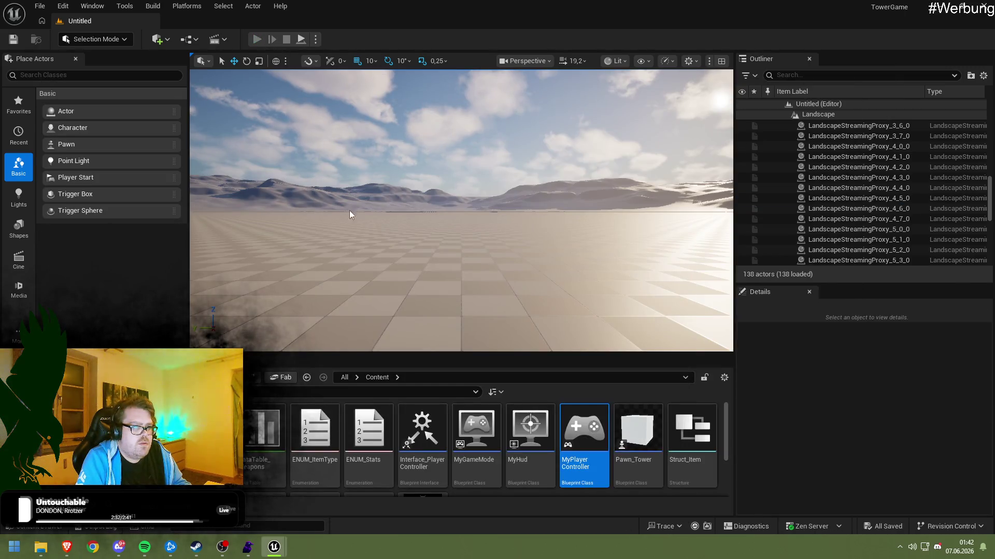
pyautogui.click(423, 227)
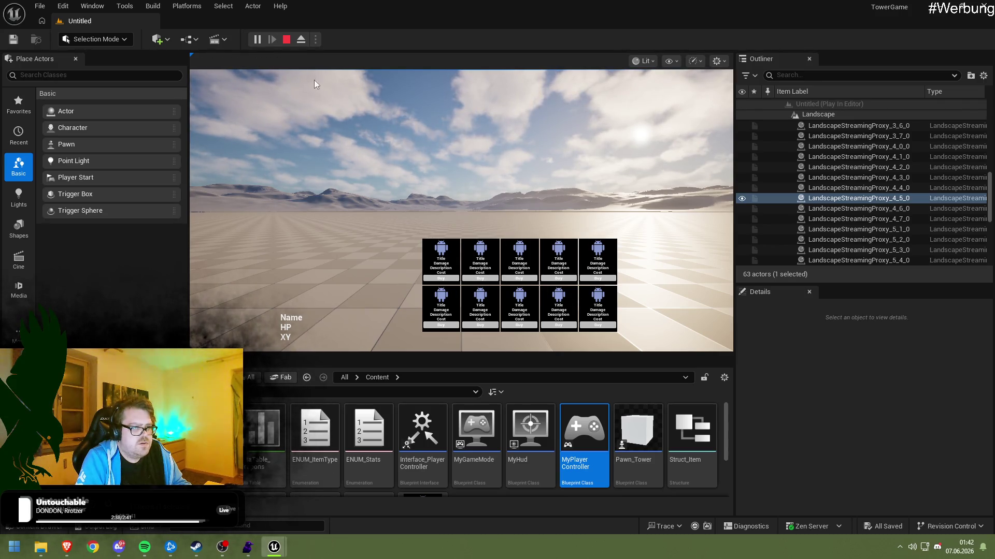
pyautogui.click(286, 39)
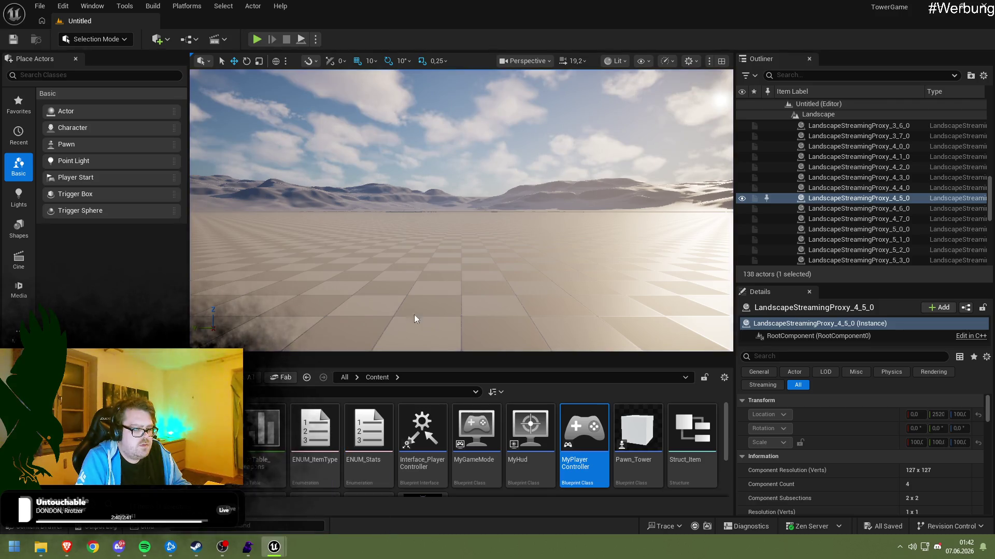
pyautogui.hotkey('alt', 'Tab')
pyautogui.click(404, 24)
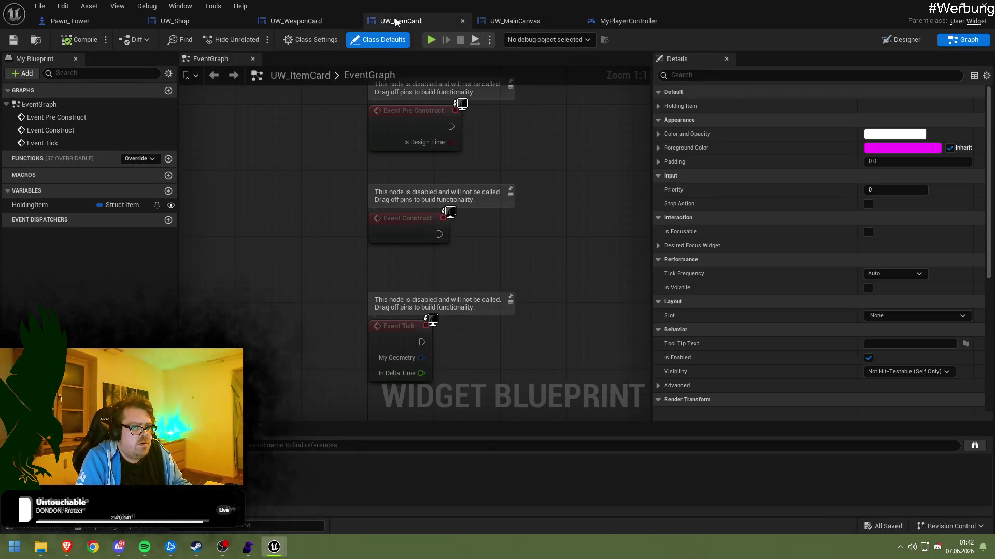
# In UW_Shop's Designer, give the ItemBox a padding of 5.0 and save
pyautogui.click(283, 22)
pyautogui.click(234, 24)
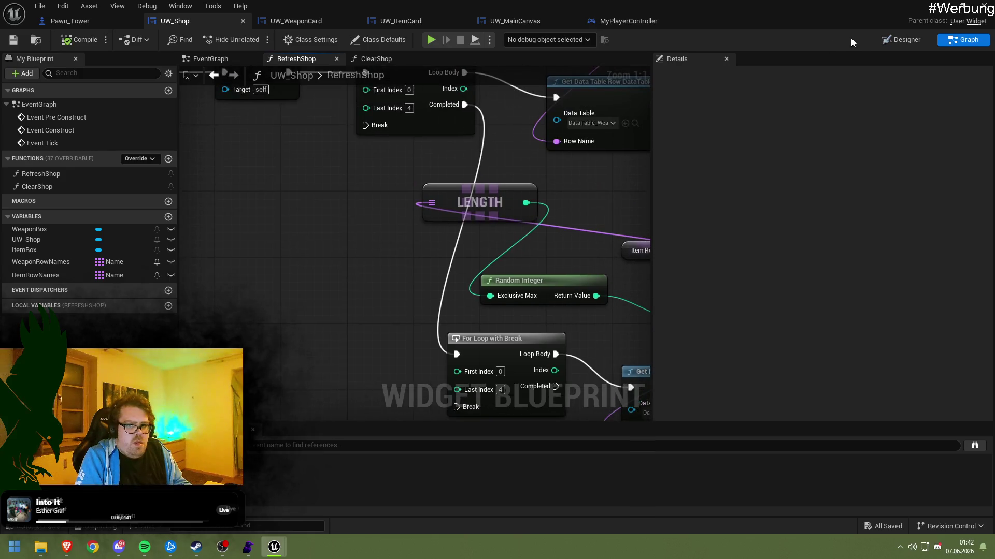
pyautogui.click(902, 39)
pyautogui.click(104, 336)
pyautogui.click(803, 173)
pyautogui.hotkey('ctrl', 'z')
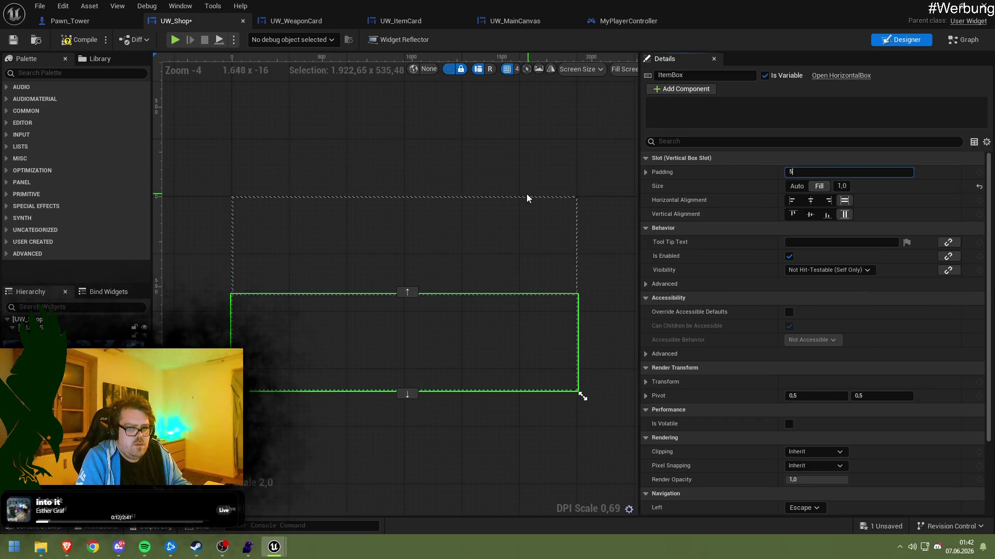
pyautogui.hotkey('ctrl', 'z')
pyautogui.hotkey('ctrl', 'y')
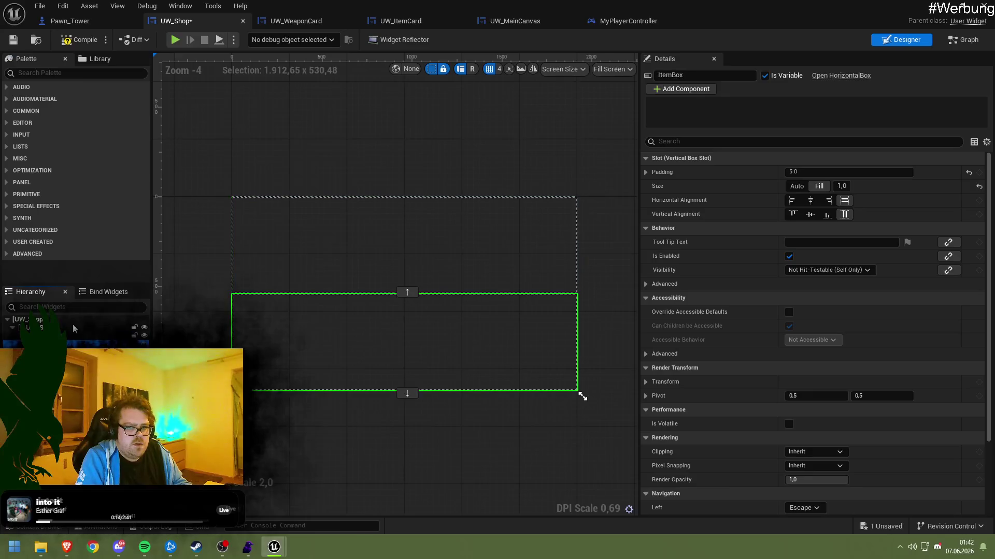
pyautogui.click(13, 41)
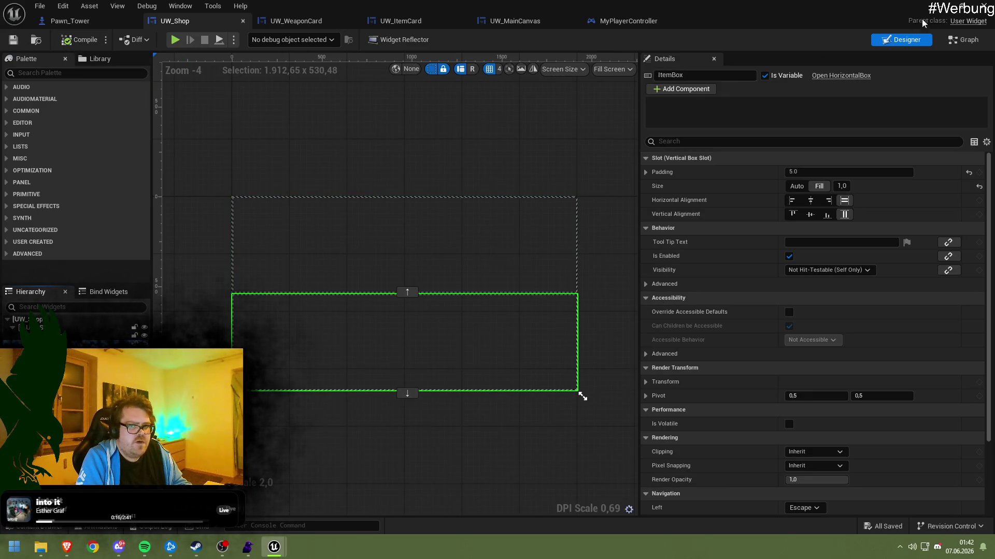
# Play-test the two rows of shop cards from the level editor, then stop
pyautogui.click(940, 6)
pyautogui.click(258, 40)
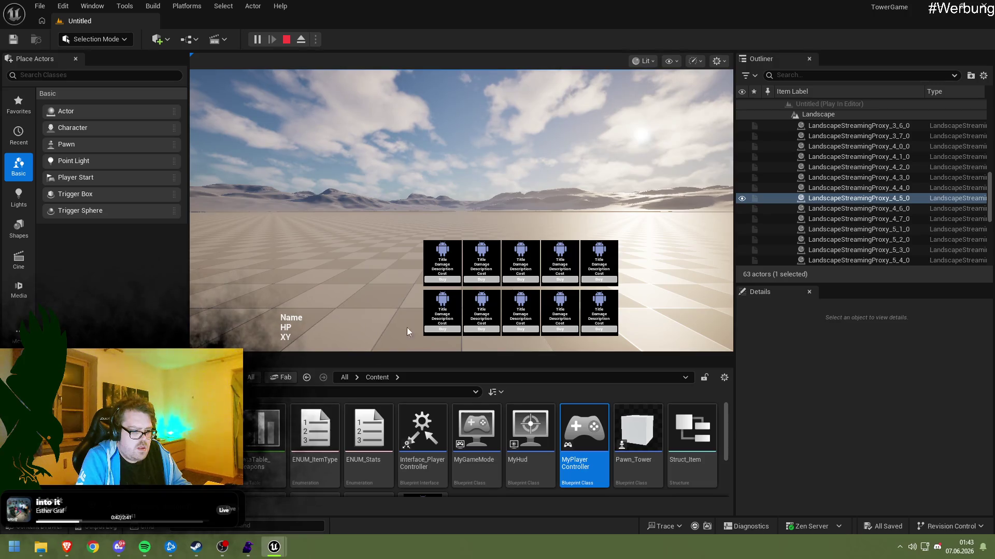
pyautogui.click(285, 43)
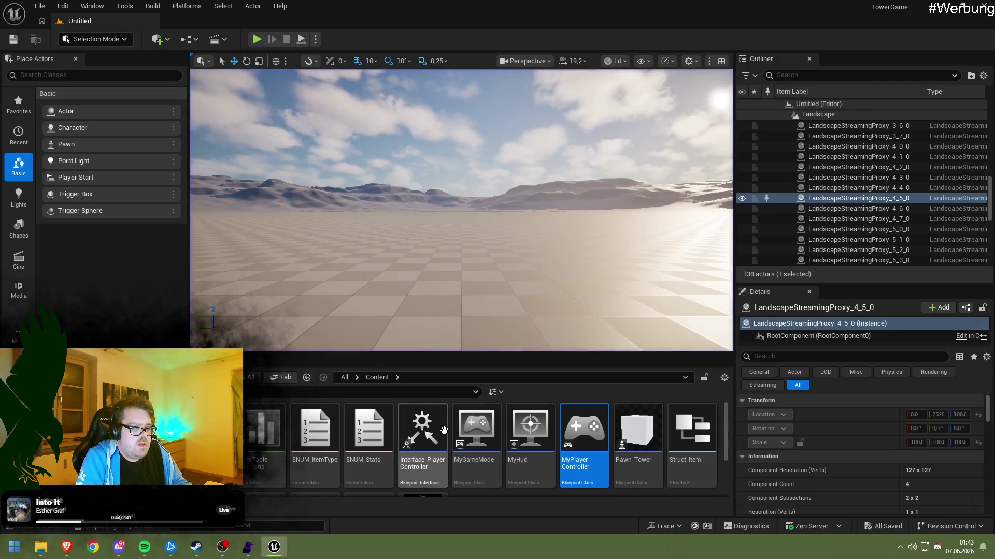
# Open UW_WeaponCard's Designer and delete the android image and Cost text
pyautogui.scroll(-2, 451, 434)
pyautogui.doubleClick(421, 438)
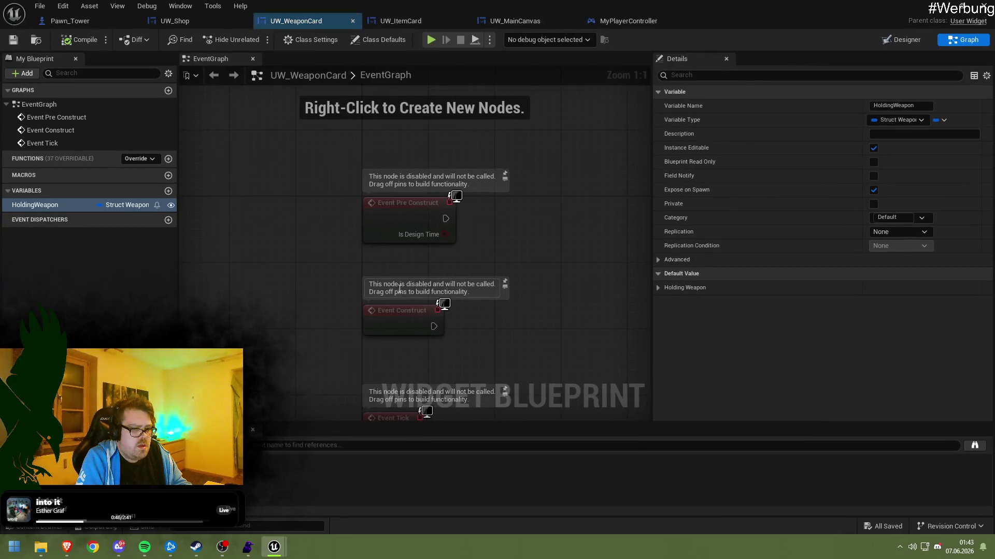
pyautogui.click(908, 41)
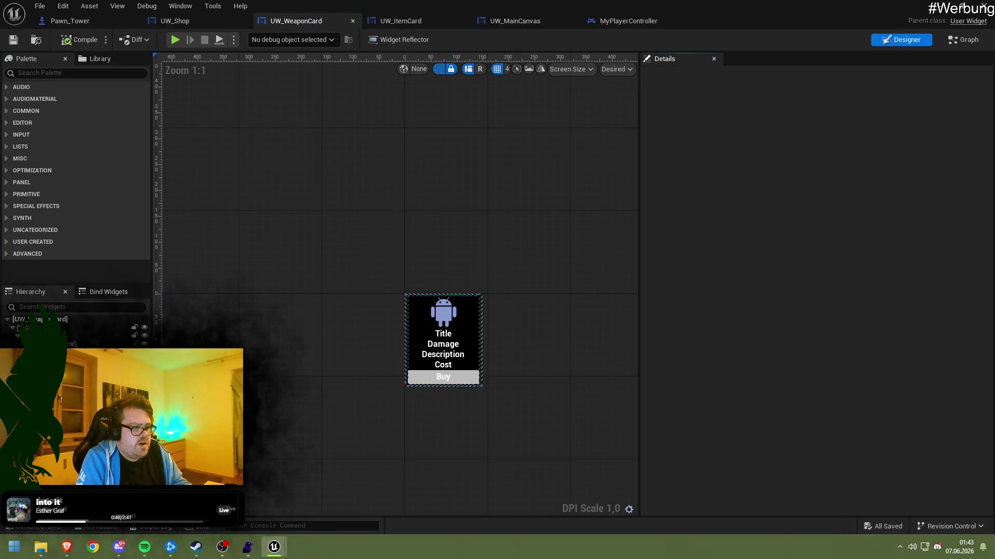
pyautogui.click(443, 312)
pyautogui.press('Delete')
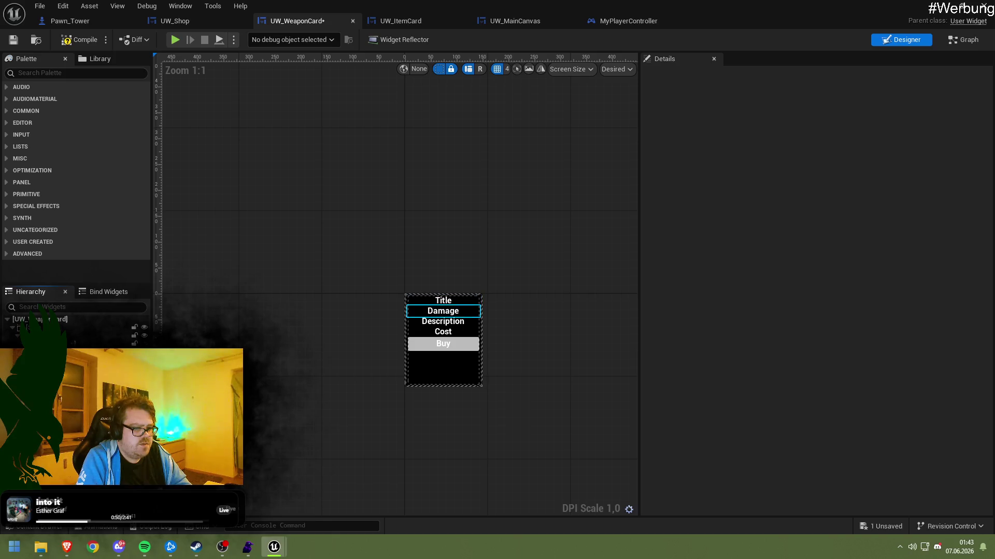
pyautogui.click(443, 331)
pyautogui.press('Delete')
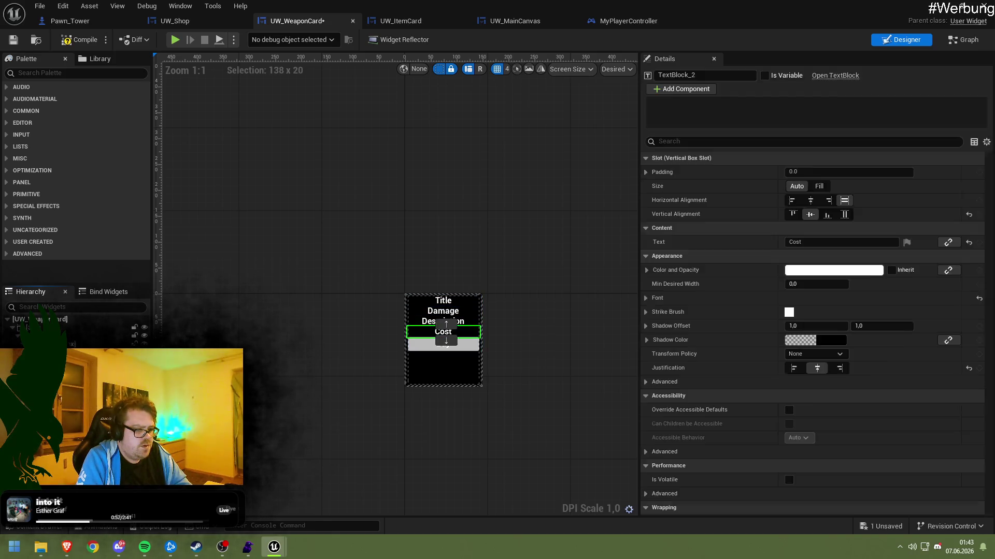
# Duplicate the Damage line twice and relabel the copies Range and AttackInterval
pyautogui.click(459, 362)
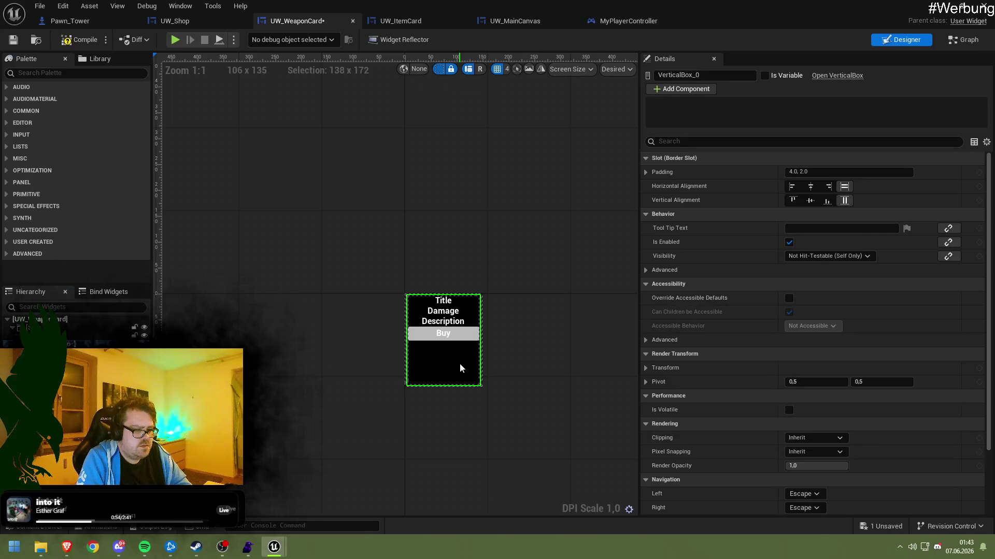
pyautogui.click(443, 310)
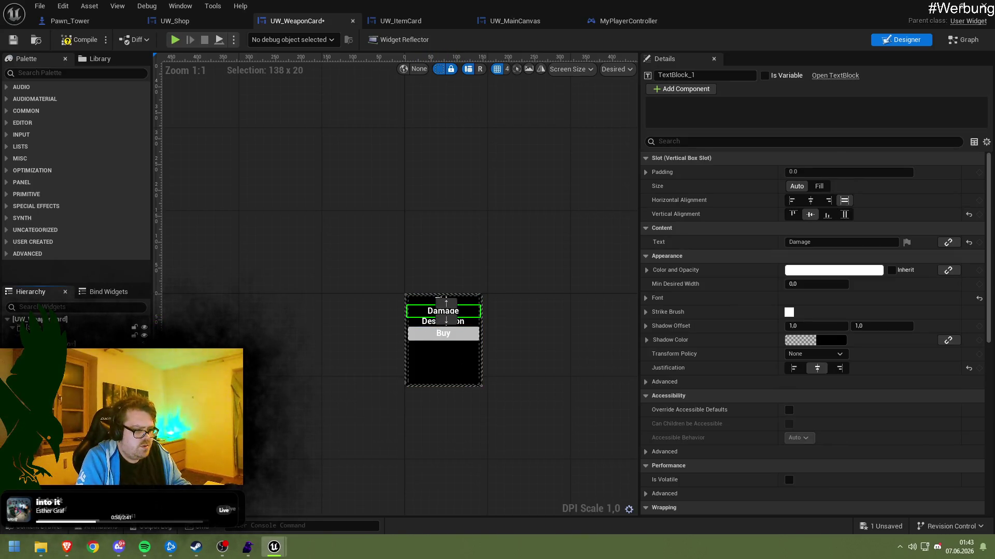
pyautogui.hotkey('ctrl', 'd')
pyautogui.hotkey('ctrl', 'd')
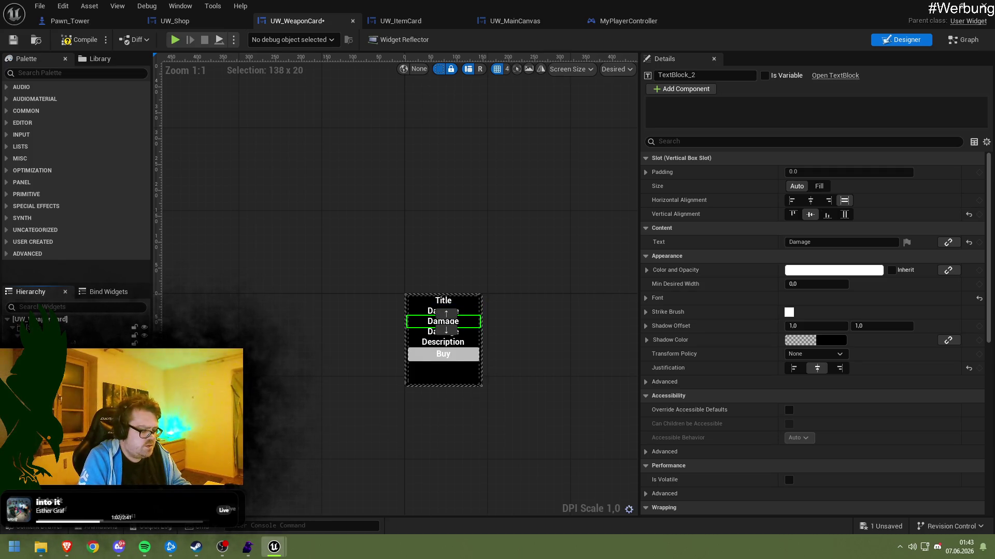
pyautogui.write('Ra')
pyautogui.click(808, 242)
pyautogui.press('Return')
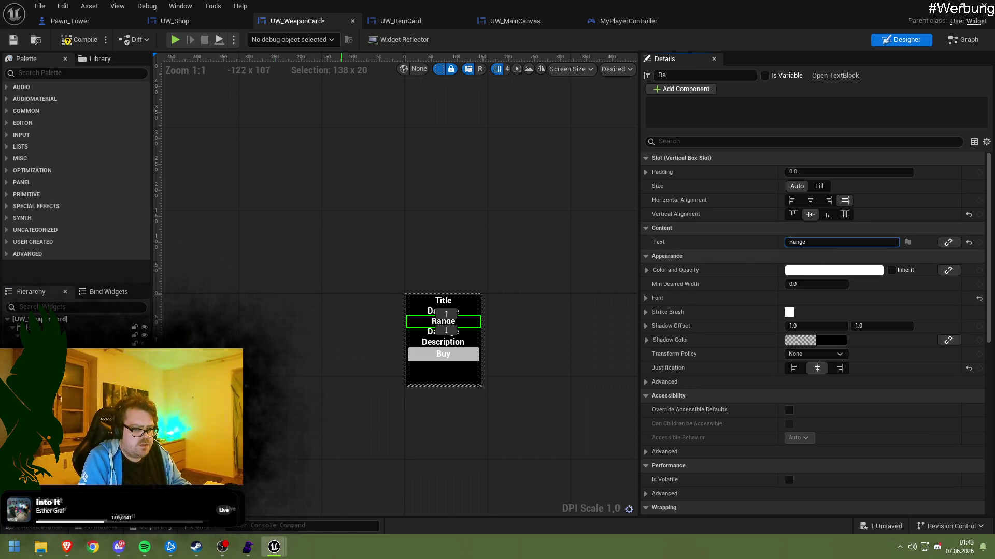
pyautogui.press('Down')
pyautogui.click(806, 255)
pyautogui.click(808, 242)
pyautogui.write('AttackInter')
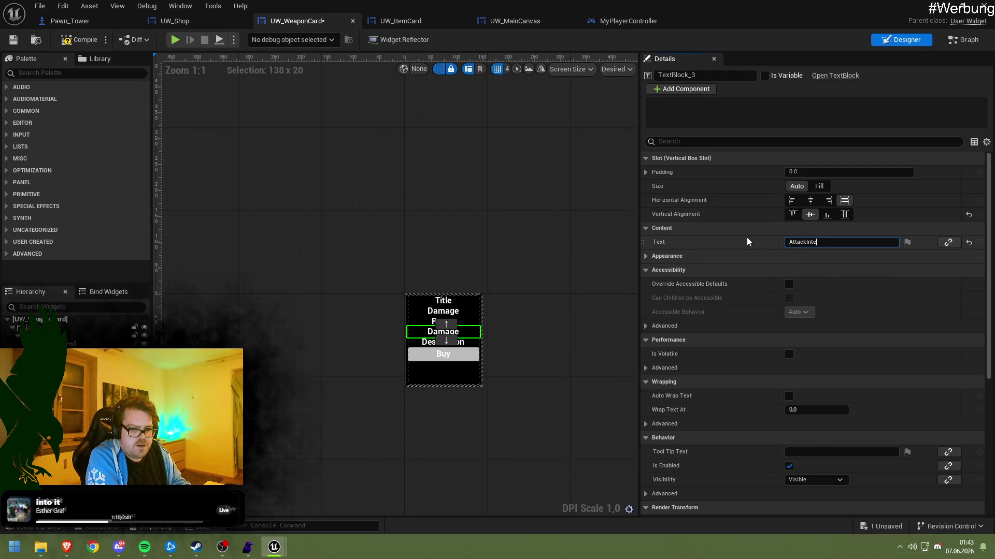
pyautogui.write('val')
pyautogui.press('Return')
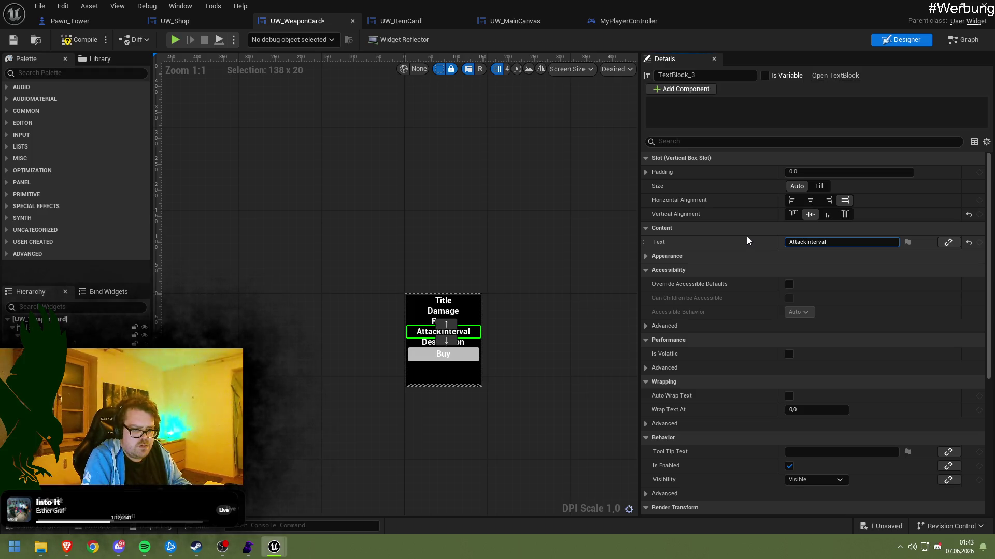
# Lengthen the card's Description text
pyautogui.click(505, 306)
pyautogui.click(411, 349)
pyautogui.click(423, 342)
pyautogui.click(829, 242)
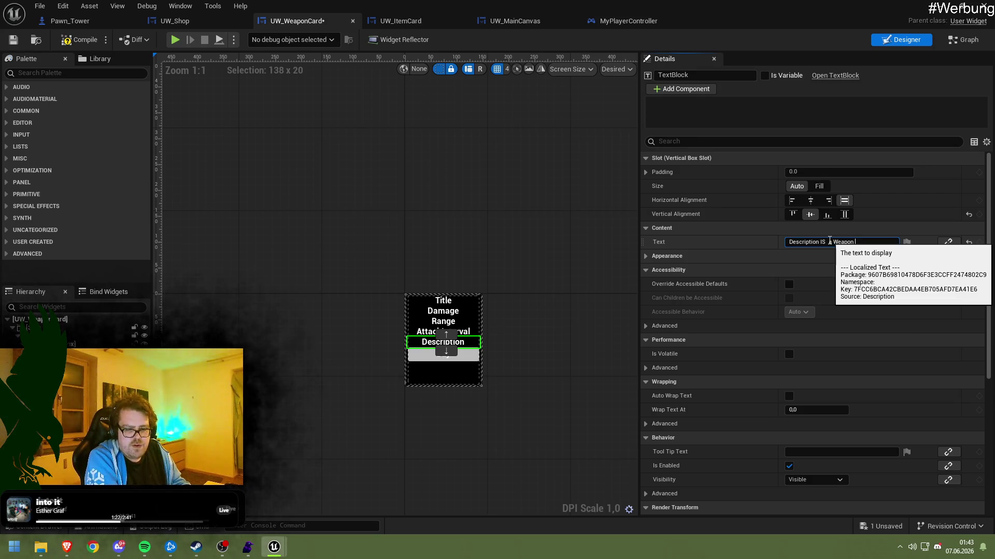
pyautogui.write('e tw')
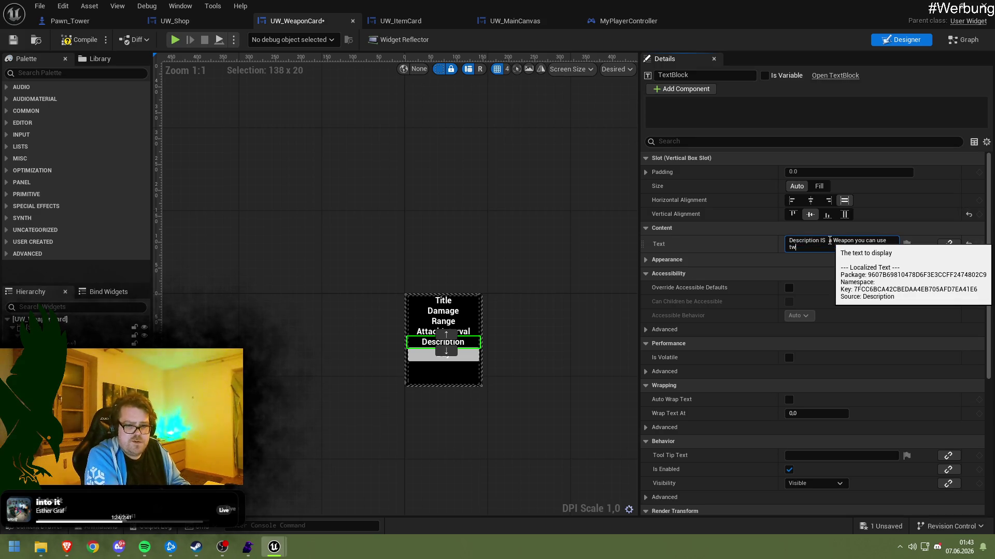
pyautogui.press('Return')
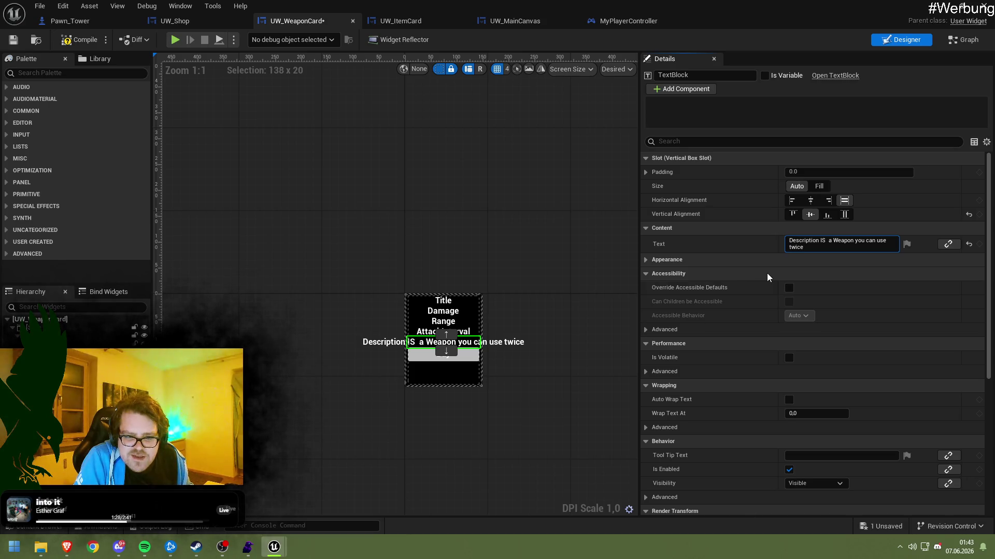
# Turn on Auto Wrap Text for the Description text block
pyautogui.scroll(-5, 766, 275)
pyautogui.scroll(-5, 766, 272)
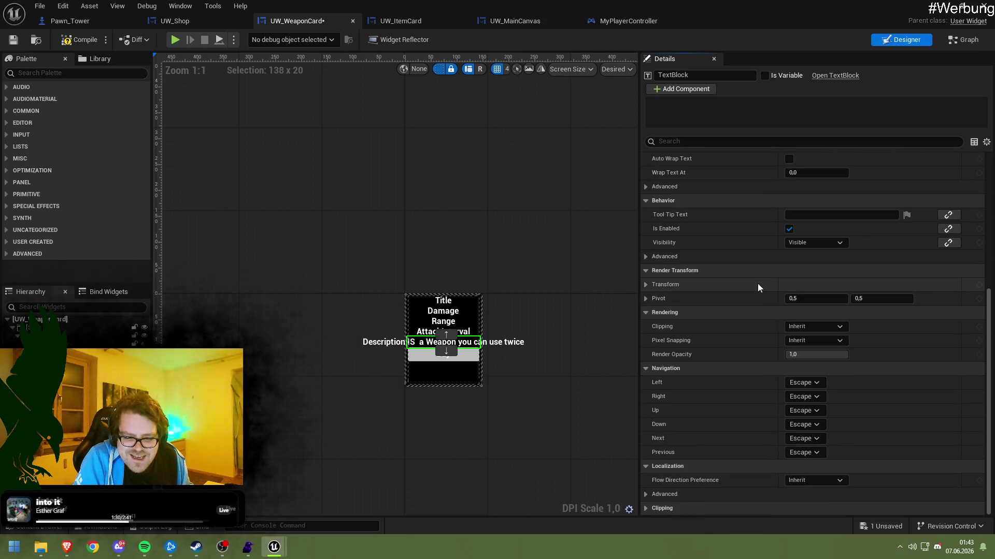
pyautogui.click(650, 493)
pyautogui.click(647, 468)
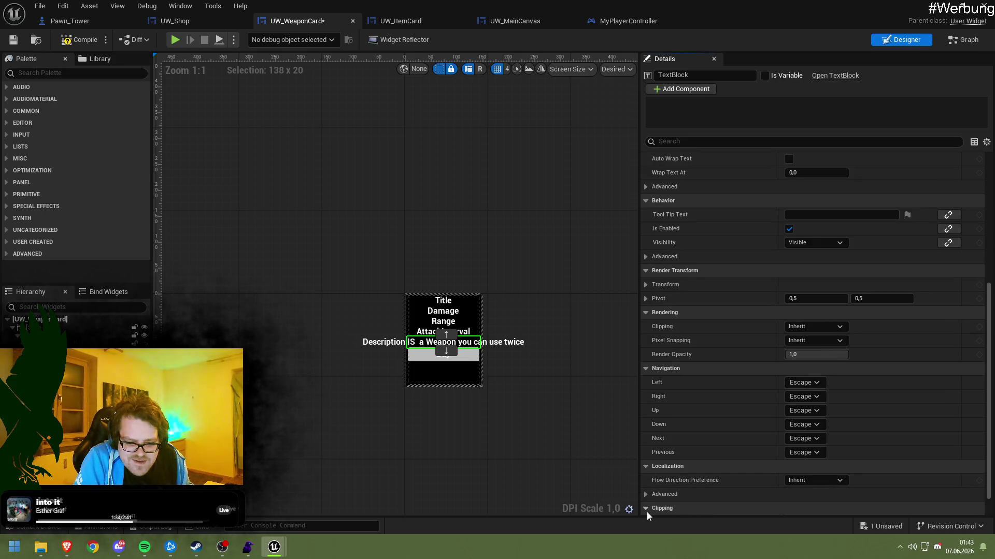
pyautogui.scroll(-1, 648, 508)
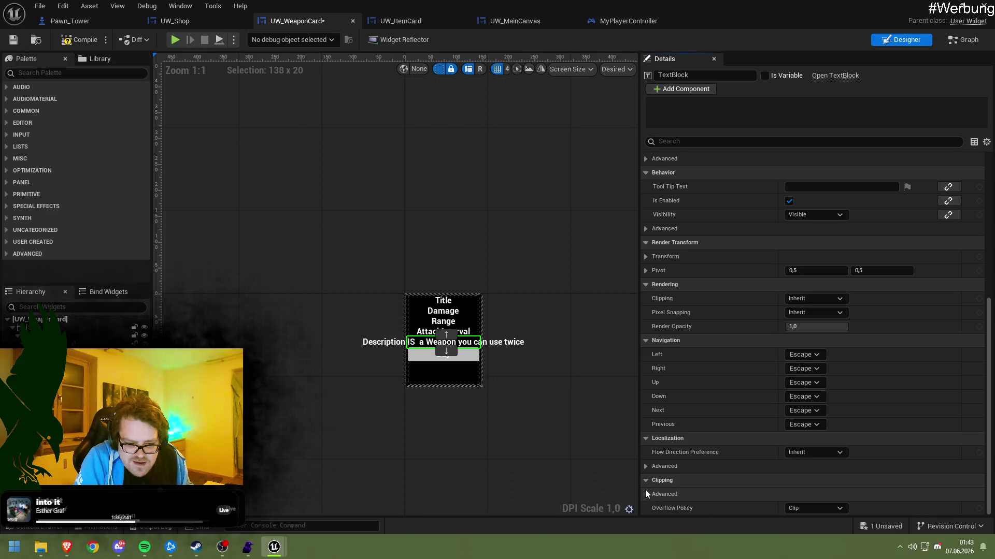
pyautogui.scroll(2, 644, 490)
pyautogui.scroll(2, 672, 440)
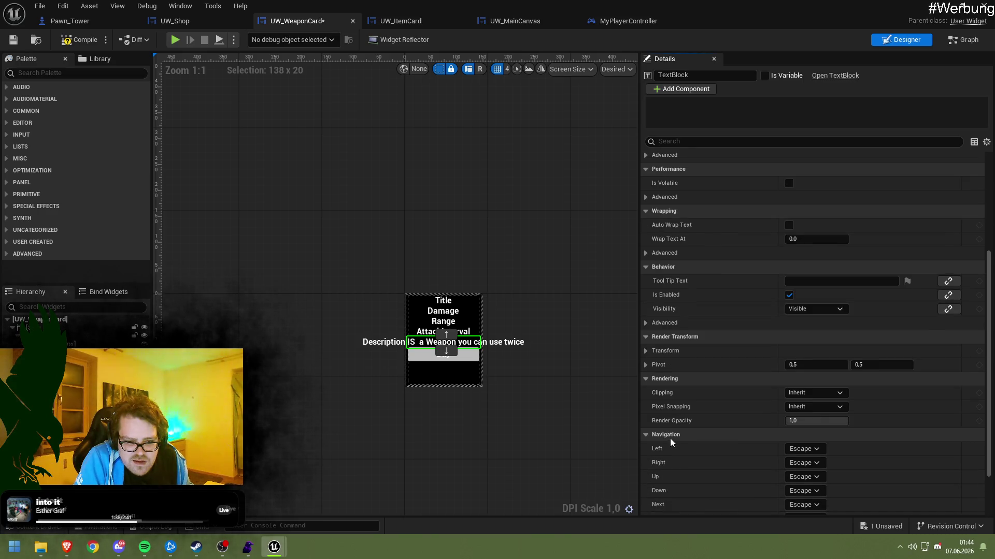
pyautogui.click(646, 341)
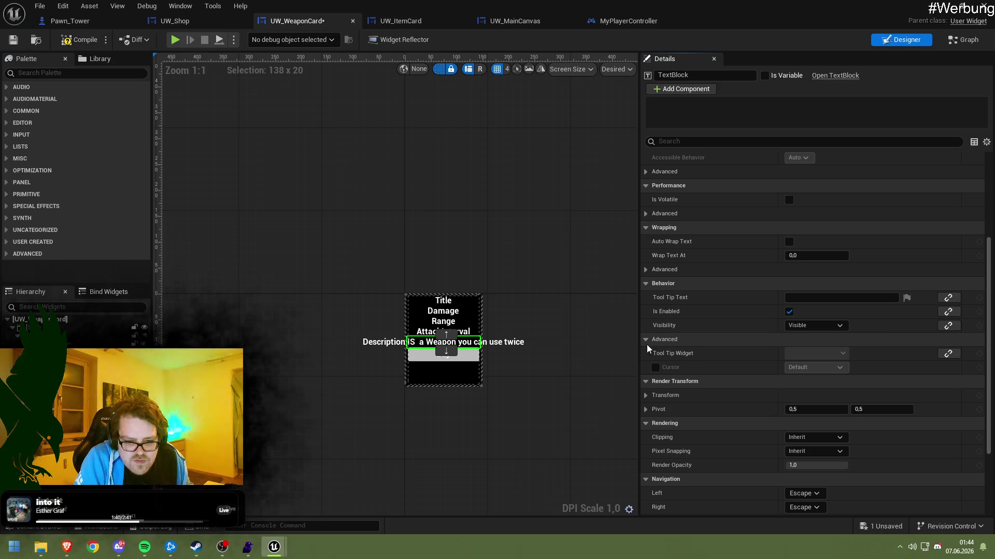
pyautogui.click(646, 340)
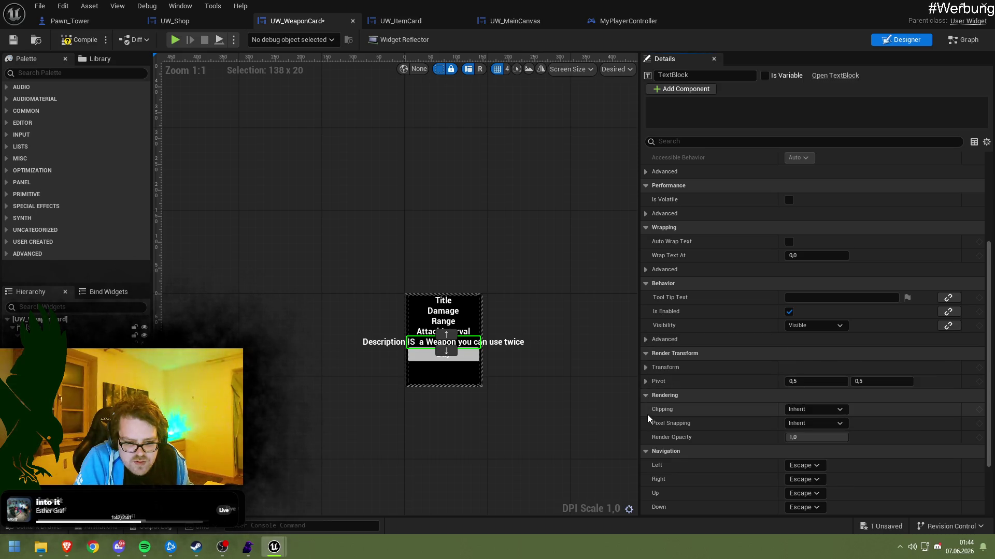
pyautogui.click(646, 367)
pyautogui.click(645, 367)
pyautogui.click(645, 381)
pyautogui.click(645, 381)
pyautogui.click(789, 242)
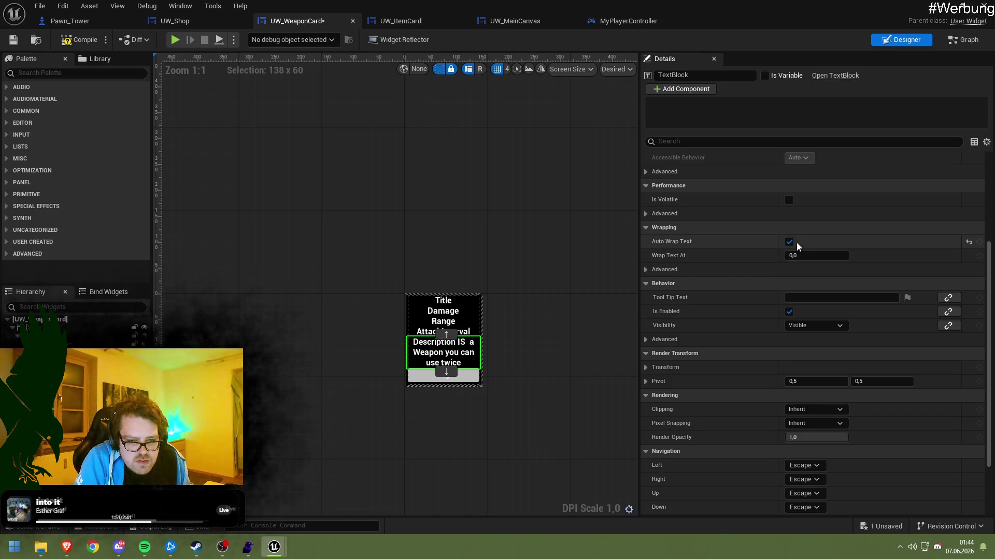
# Revise the Description wording and set its font size to 12
pyautogui.scroll(5, 784, 221)
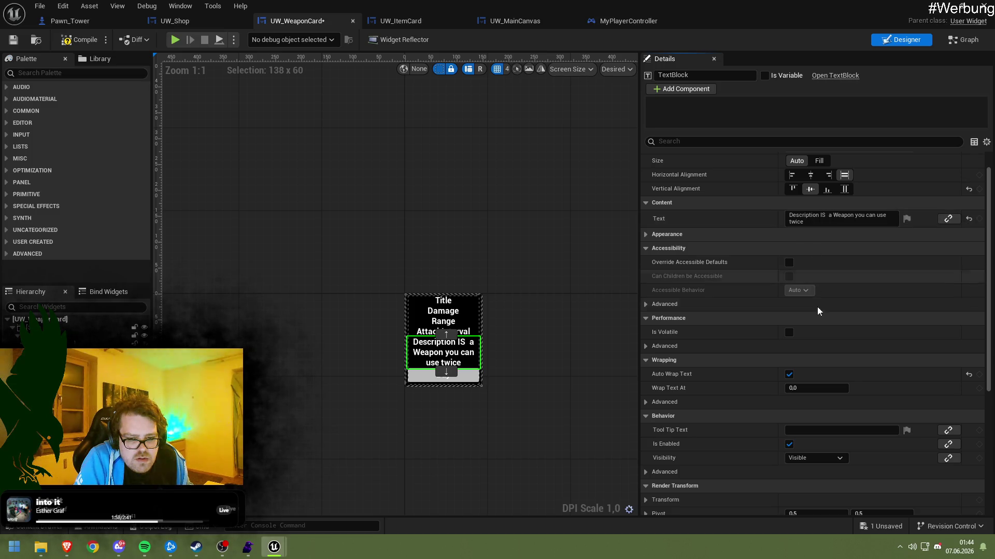
pyautogui.scroll(-4, 816, 311)
pyautogui.scroll(5, 818, 325)
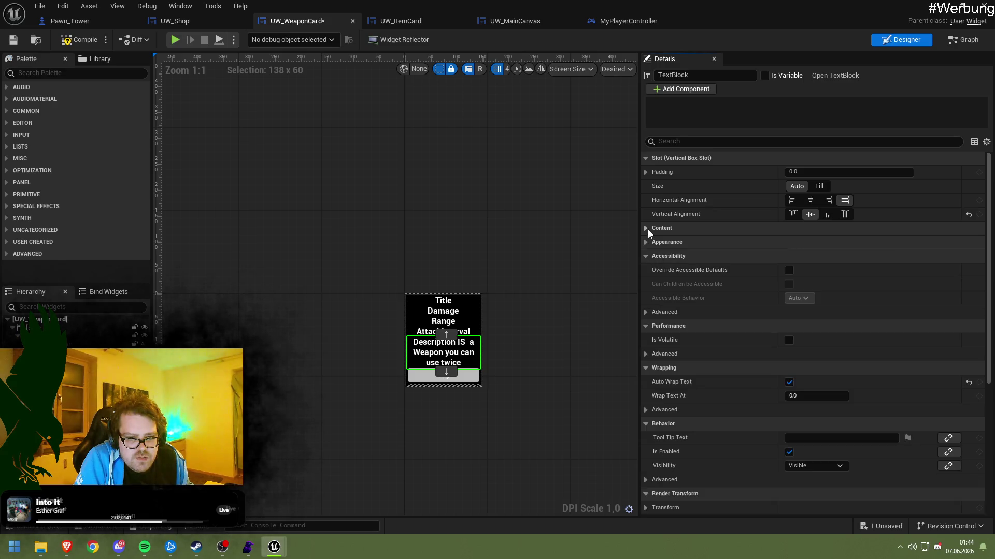
pyautogui.click(824, 247)
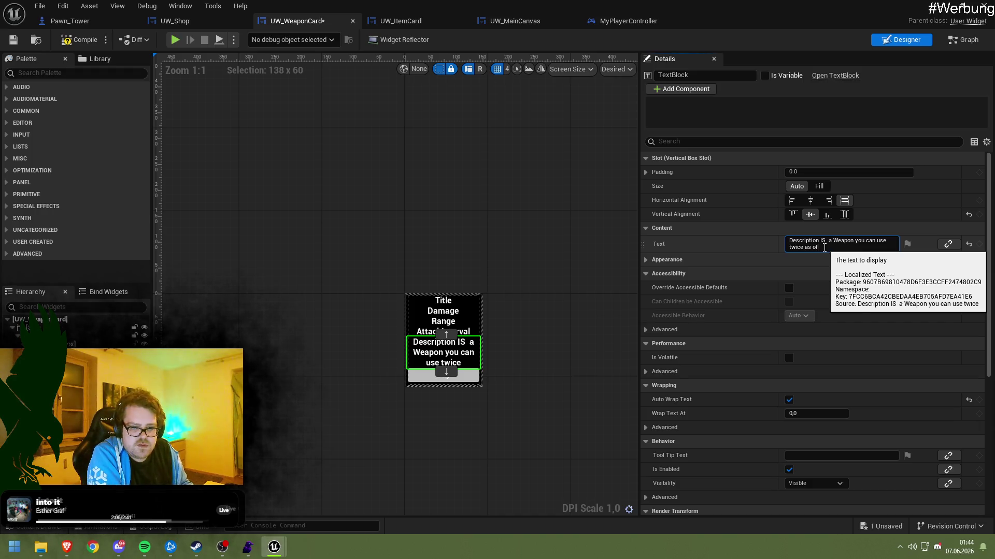
pyautogui.write('ten')
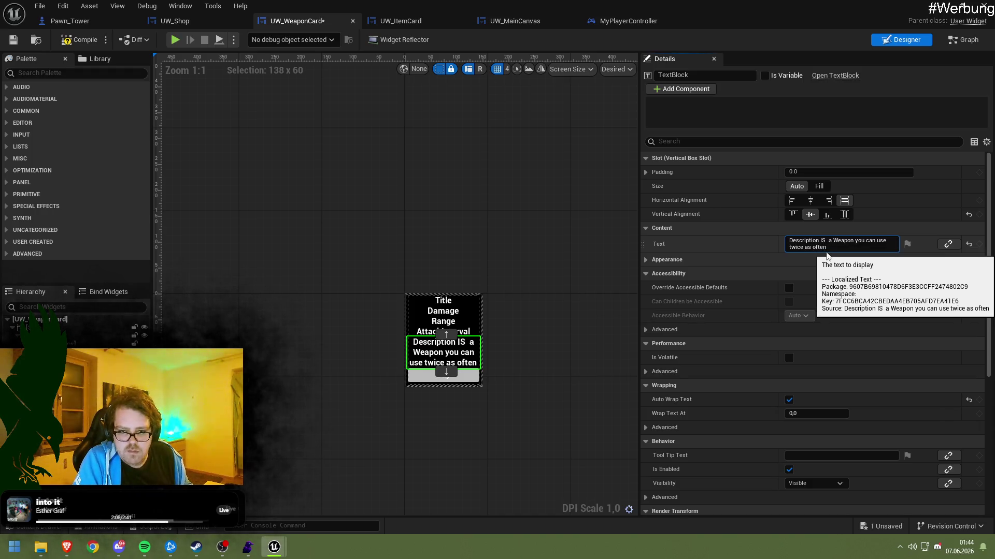
pyautogui.click(647, 259)
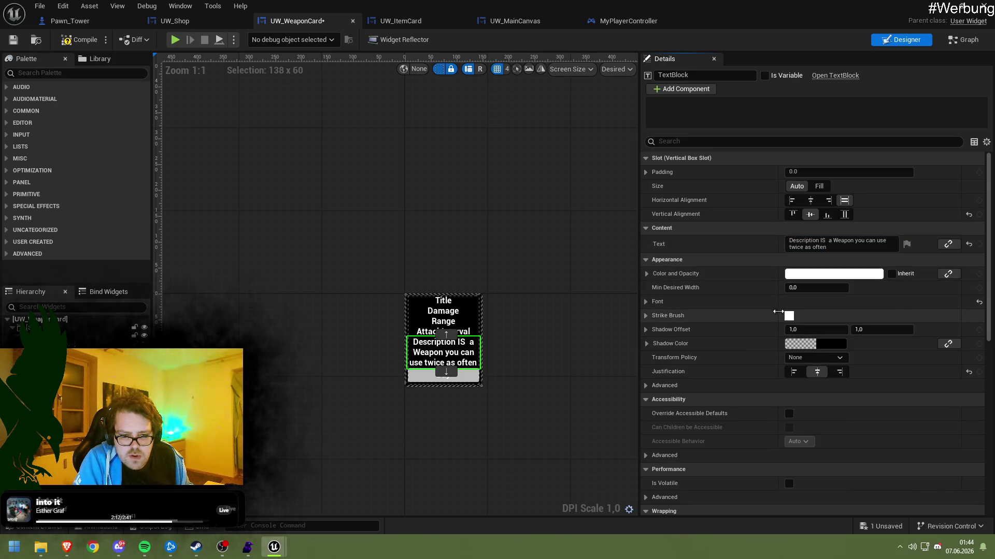
pyautogui.click(646, 303)
pyautogui.click(797, 344)
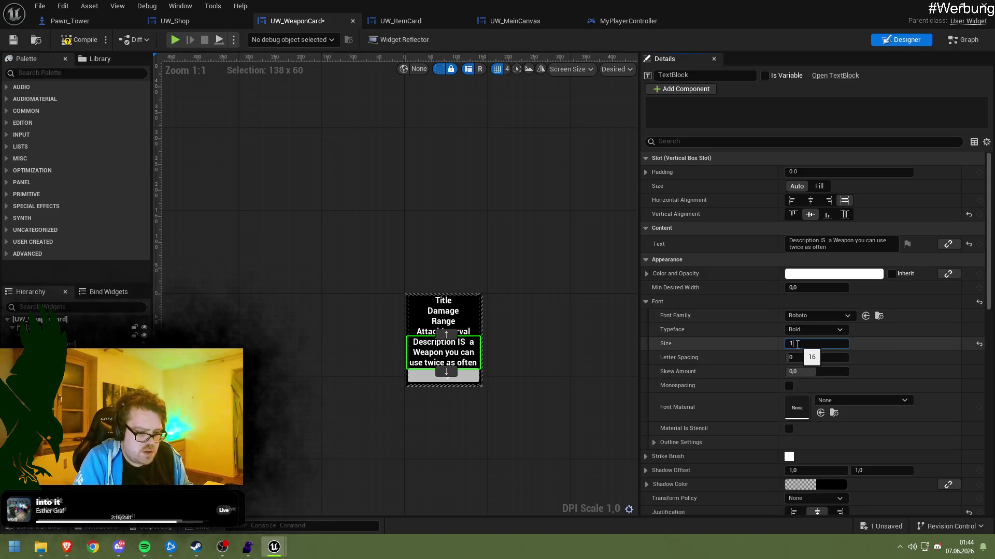
pyautogui.write('2')
pyautogui.press('Return')
# Trim the description to 'Description IS a Weapon you can use twice'
pyautogui.click(831, 247)
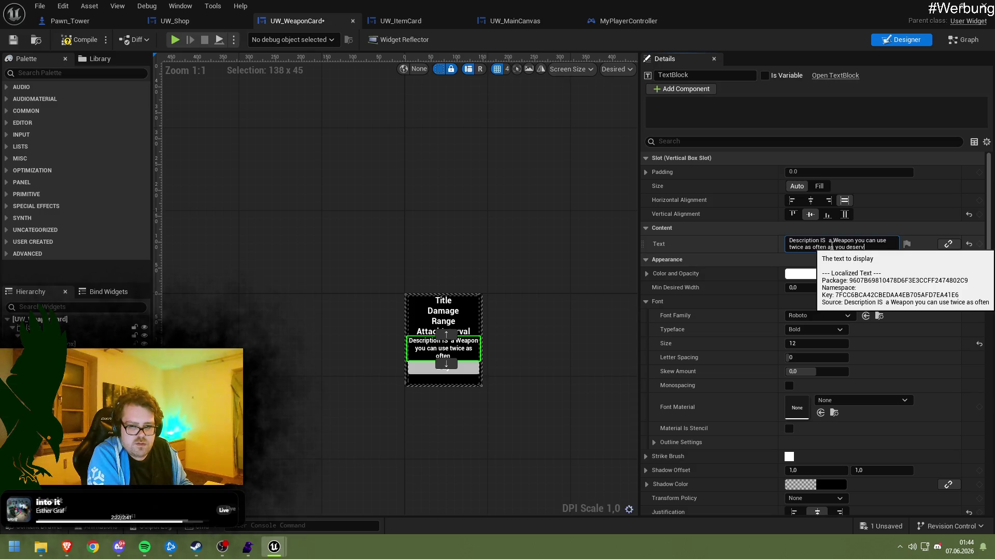
pyautogui.write('e')
pyautogui.click(498, 327)
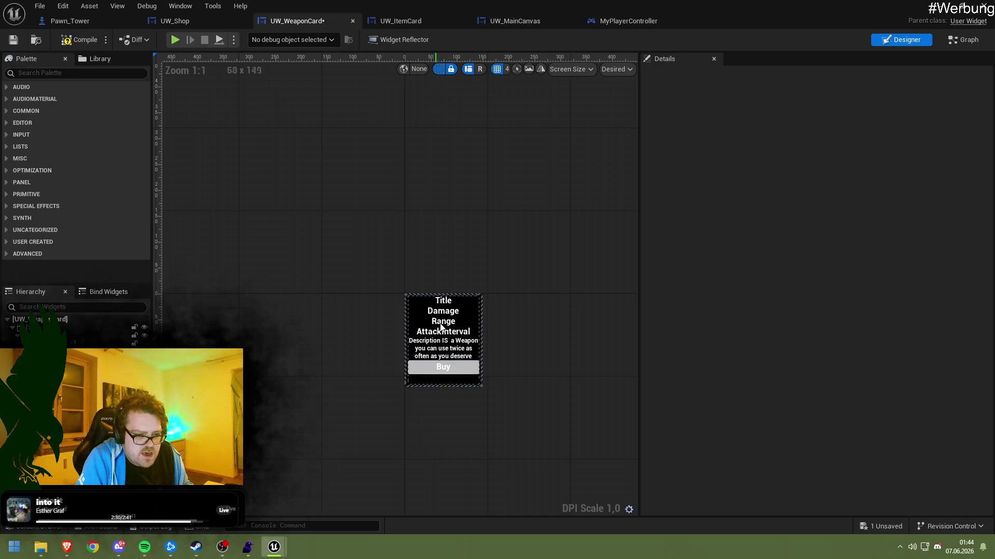
pyautogui.click(430, 349)
pyautogui.click(863, 245)
pyautogui.moveTo(862, 245); pyautogui.dragTo(902, 241)
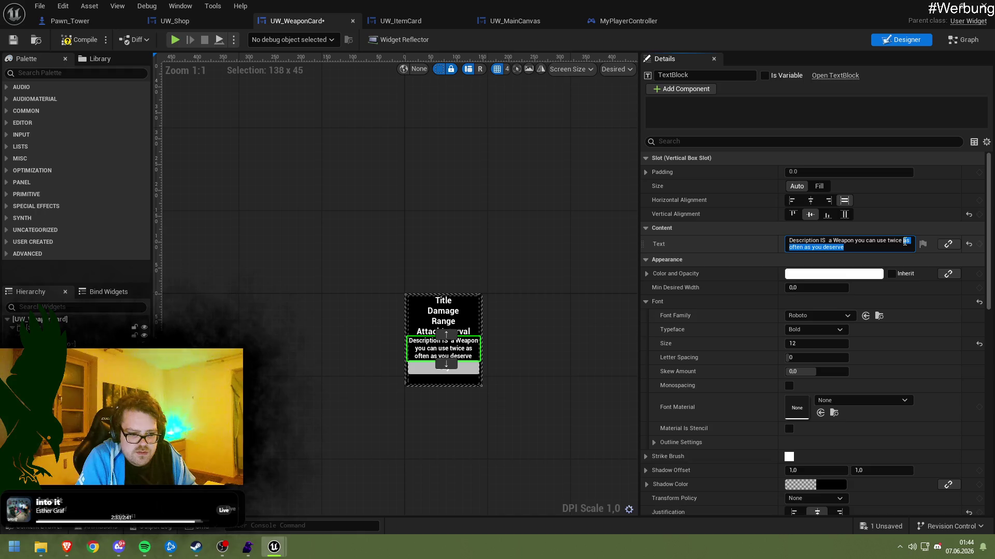
pyautogui.press('BackSpace')
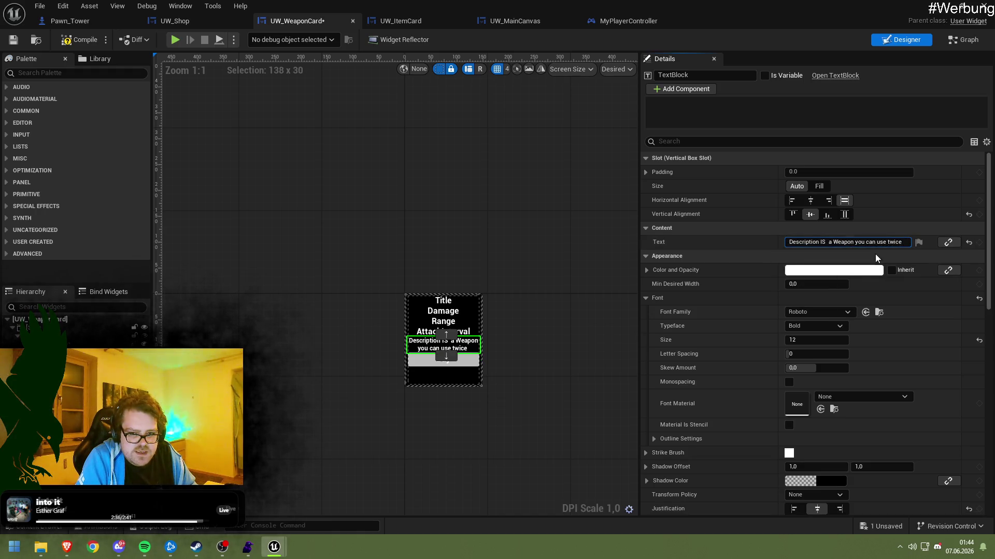
pyautogui.click(519, 285)
# Step through the weapon card's Buy button, text blocks and vertical box to select SizeBox_0
pyautogui.click(469, 360)
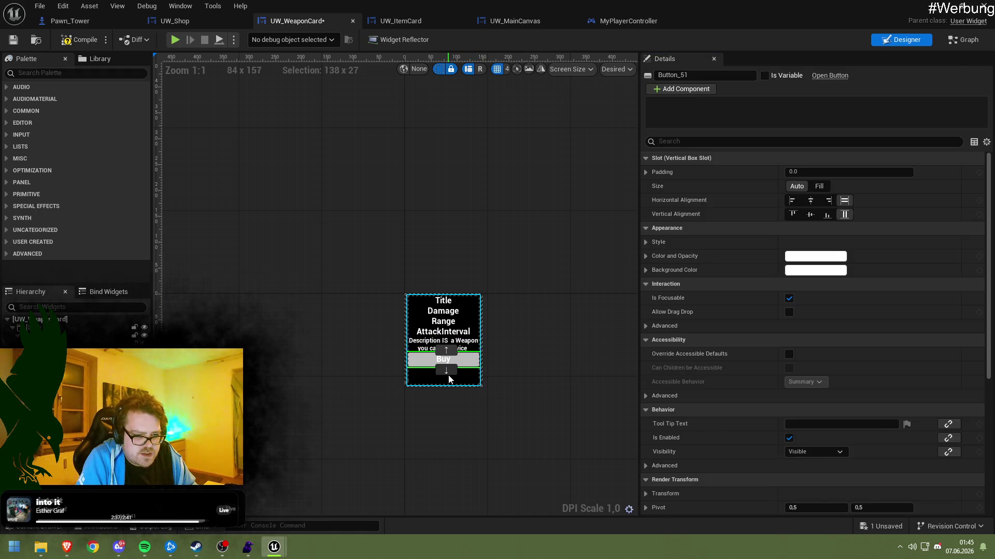
pyautogui.click(421, 381)
pyautogui.click(420, 347)
pyautogui.click(421, 346)
pyautogui.click(421, 345)
pyautogui.click(422, 344)
pyautogui.click(422, 343)
pyautogui.click(424, 334)
pyautogui.click(425, 318)
pyautogui.click(427, 311)
pyautogui.click(426, 312)
pyautogui.click(425, 321)
pyautogui.click(425, 342)
pyautogui.click(424, 329)
pyautogui.click(424, 326)
pyautogui.click(425, 325)
pyautogui.click(424, 325)
pyautogui.click(425, 325)
pyautogui.click(425, 325)
pyautogui.click(424, 325)
pyautogui.click(423, 325)
pyautogui.click(423, 326)
pyautogui.click(421, 326)
pyautogui.click(422, 326)
pyautogui.click(422, 327)
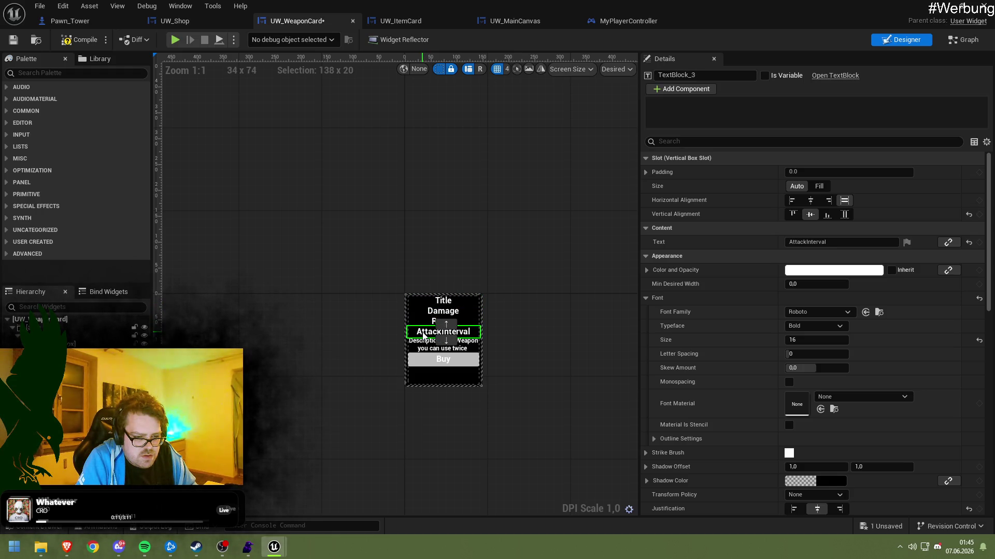
pyautogui.click(429, 379)
pyautogui.click(430, 379)
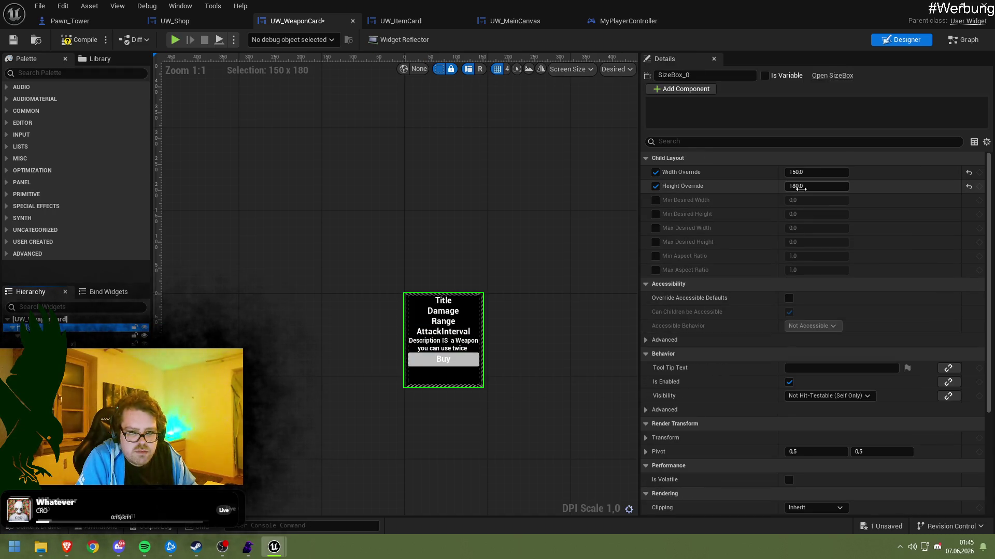
# Set SizeBox_0's Height Override to 150, trying 120 first, and confirm the width is 150
pyautogui.moveTo(802, 189); pyautogui.dragTo(798, 189)
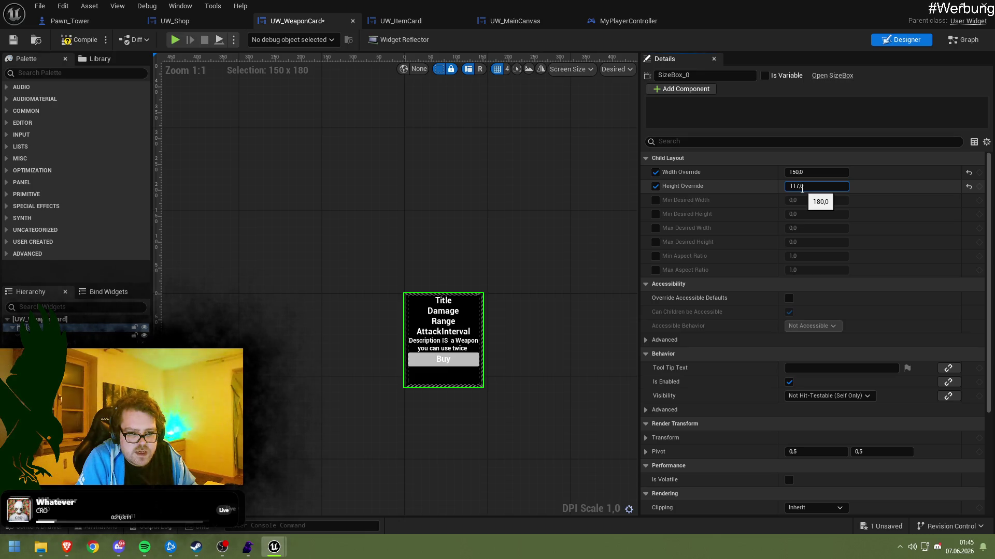
pyautogui.press('Return')
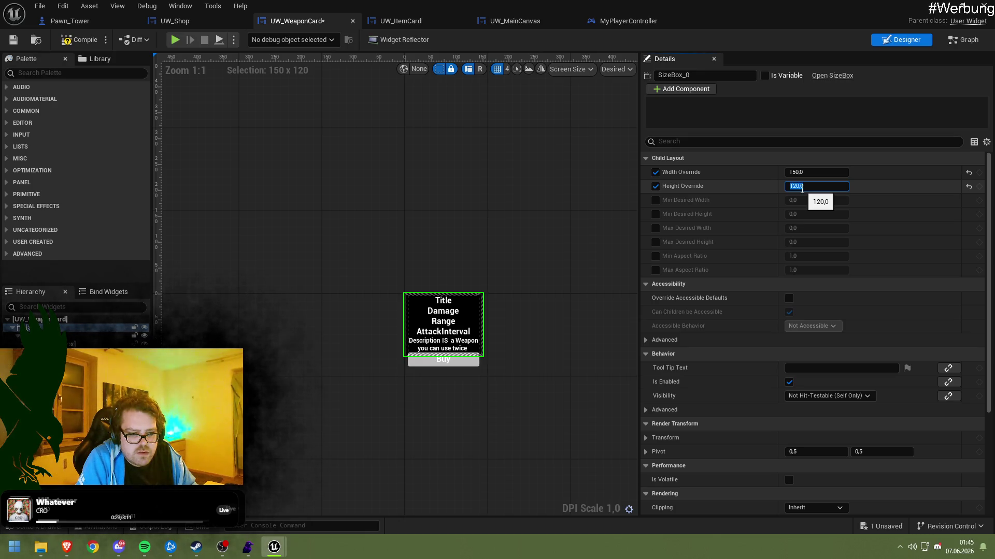
pyautogui.moveTo(803, 188); pyautogui.dragTo(803, 188)
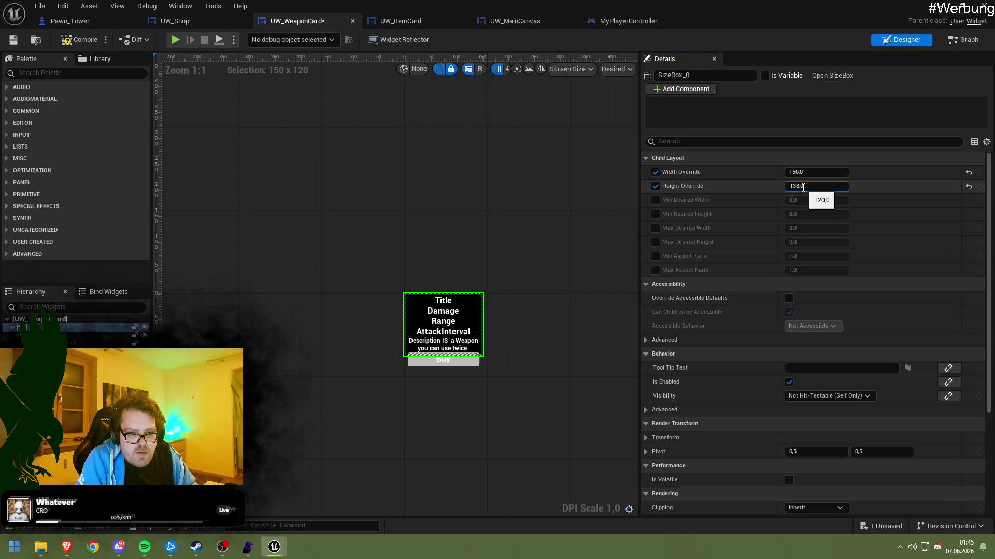
pyautogui.press('Return')
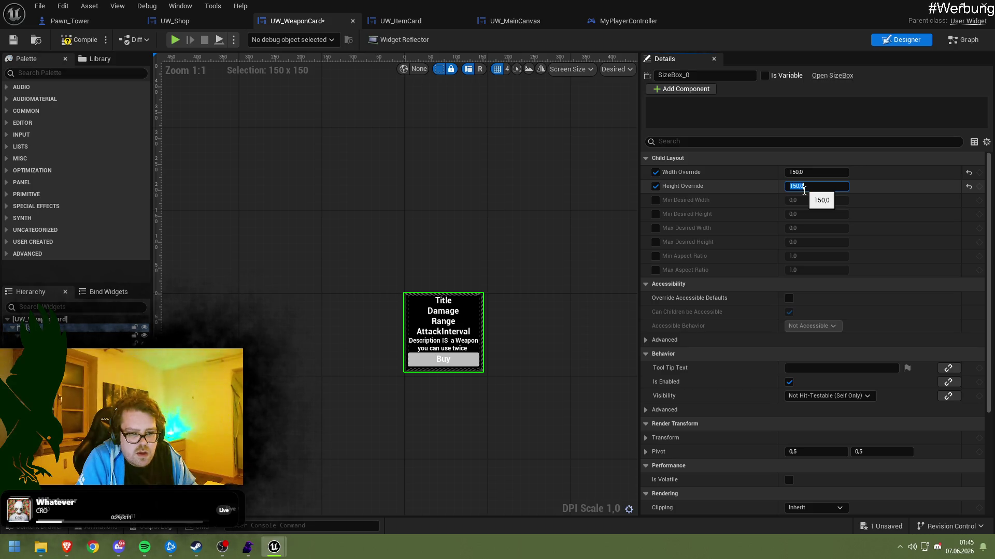
pyautogui.click(813, 172)
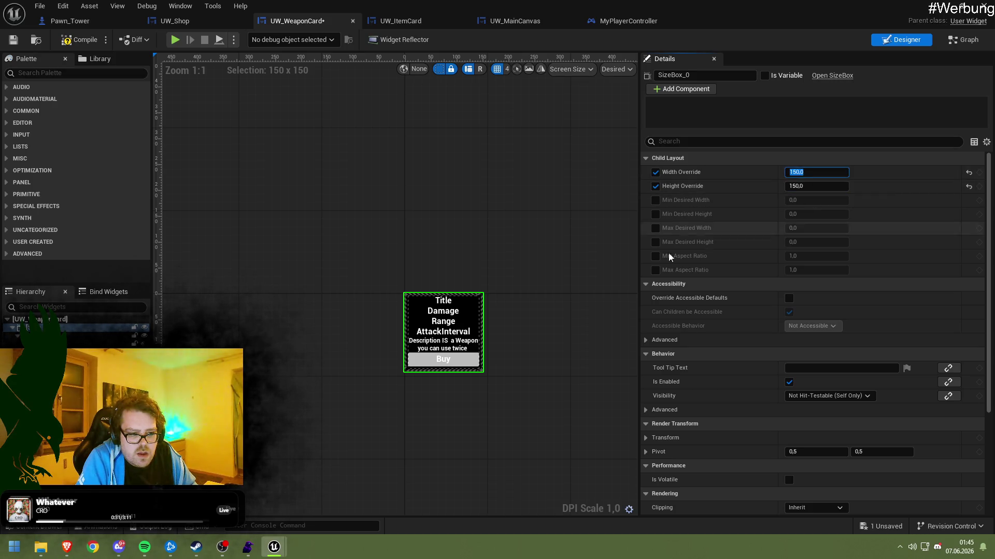
# Deselect the card, then compile and save UW_WeaponCard
pyautogui.click(400, 261)
pyautogui.click(74, 45)
pyautogui.click(14, 41)
# Play-test the game and view the shop grid of five weapon cards above five item cards, then stop
pyautogui.click(939, 11)
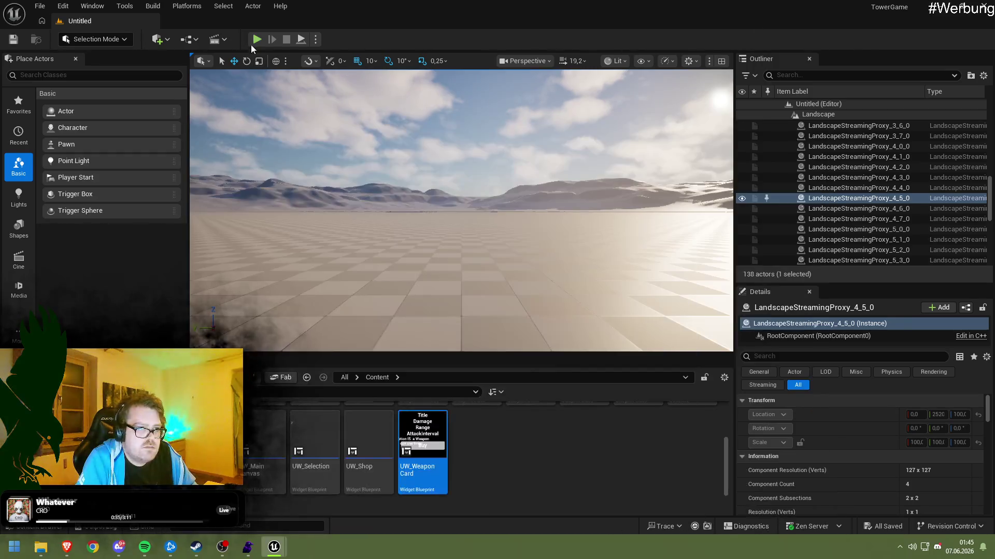
pyautogui.click(288, 238)
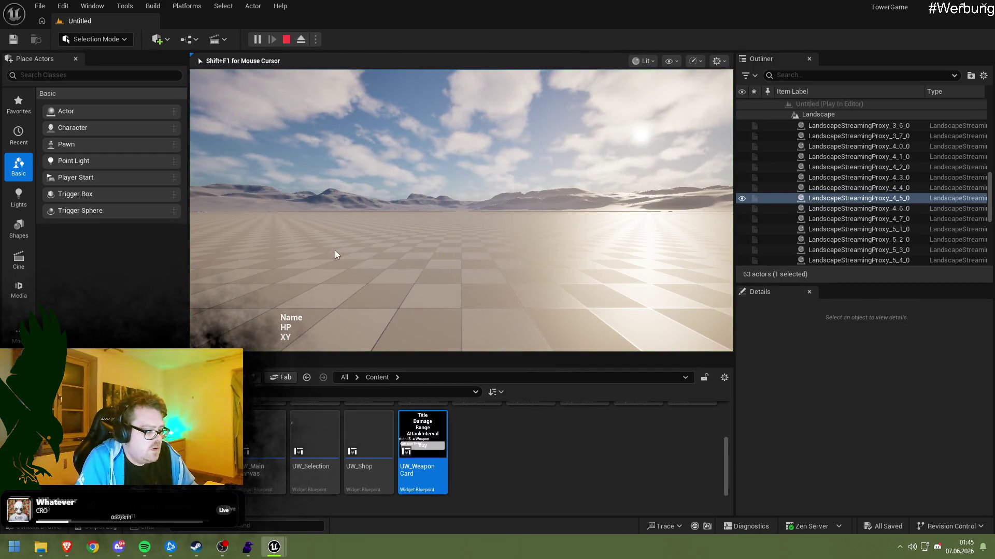
pyautogui.click(335, 250)
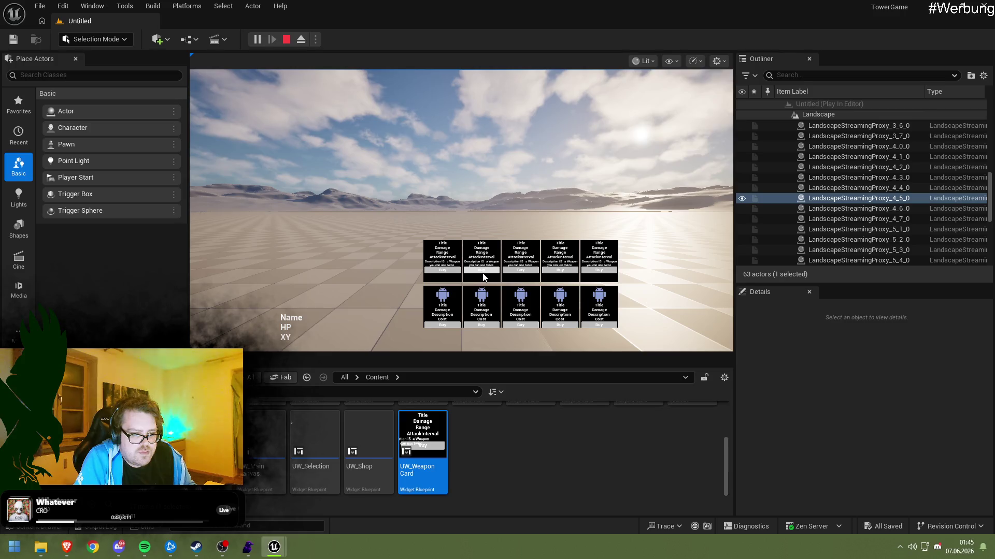
pyautogui.click(286, 39)
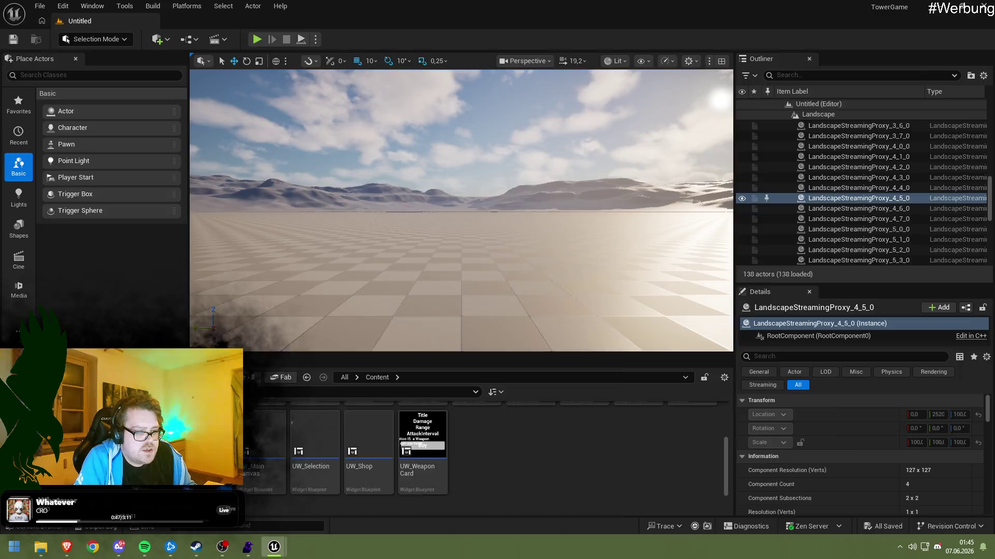
pyautogui.hotkey('alt', 'Tab')
# In UW_ItemCard's Designer, set the size box's Height Override to 150
pyautogui.click(916, 41)
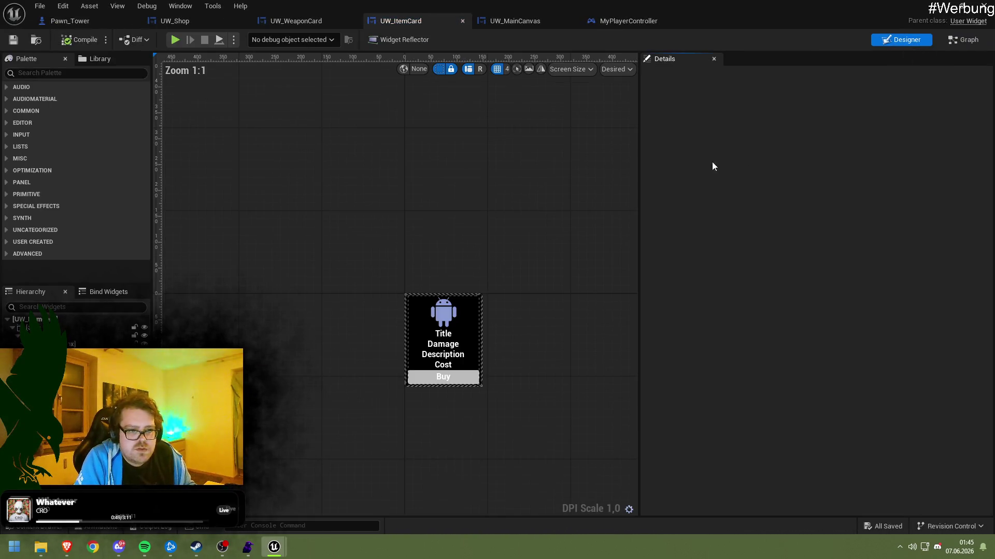
pyautogui.click(443, 316)
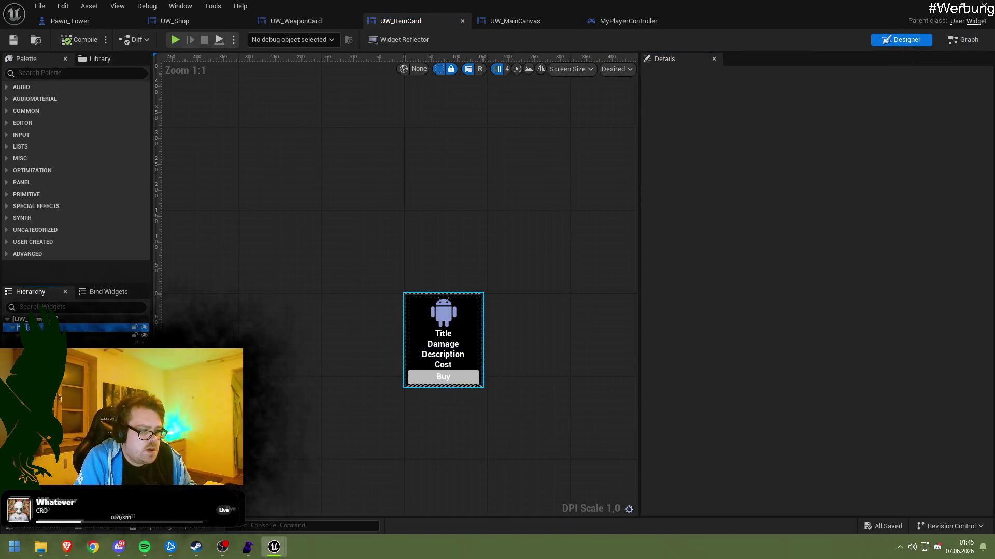
pyautogui.click(804, 182)
pyautogui.write('150')
pyautogui.press('Return')
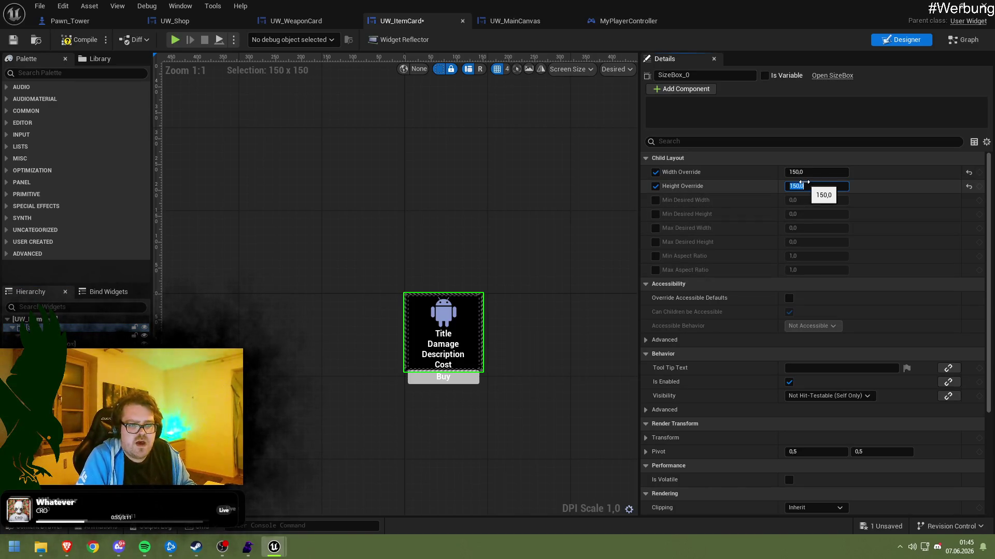
# Delete the android icon and Cost text from the item card and duplicate the Damage text
pyautogui.click(31, 335)
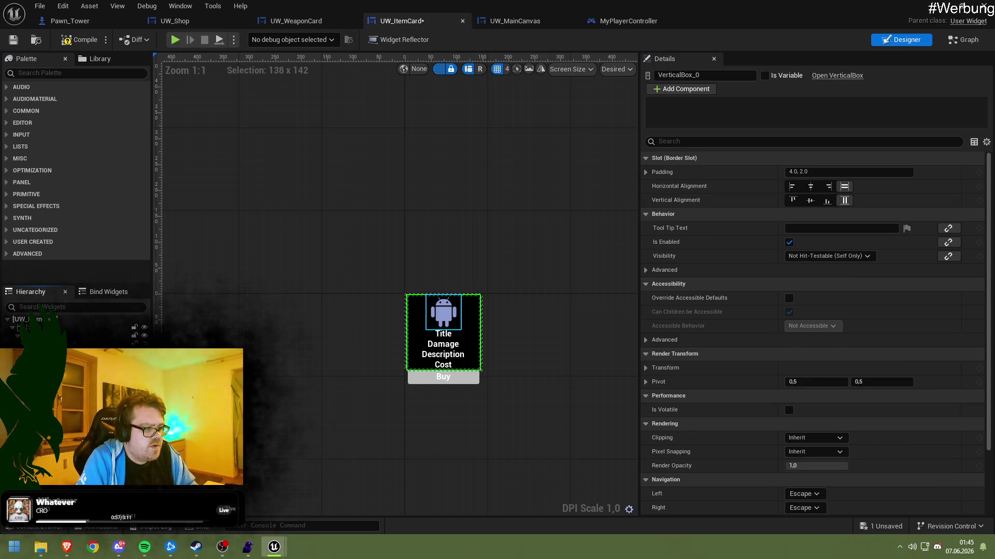
pyautogui.click(39, 344)
pyautogui.press('Delete')
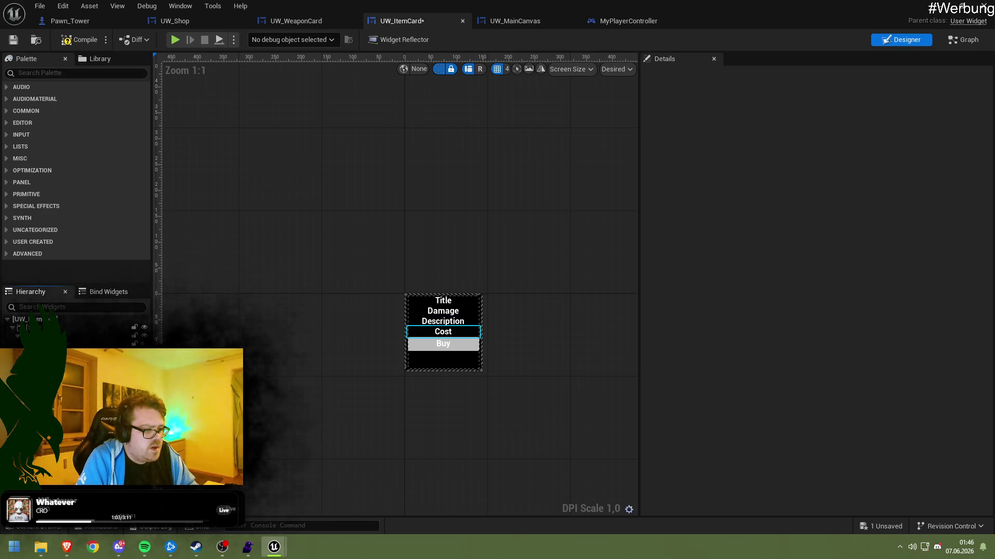
pyautogui.press('Delete')
pyautogui.click(443, 311)
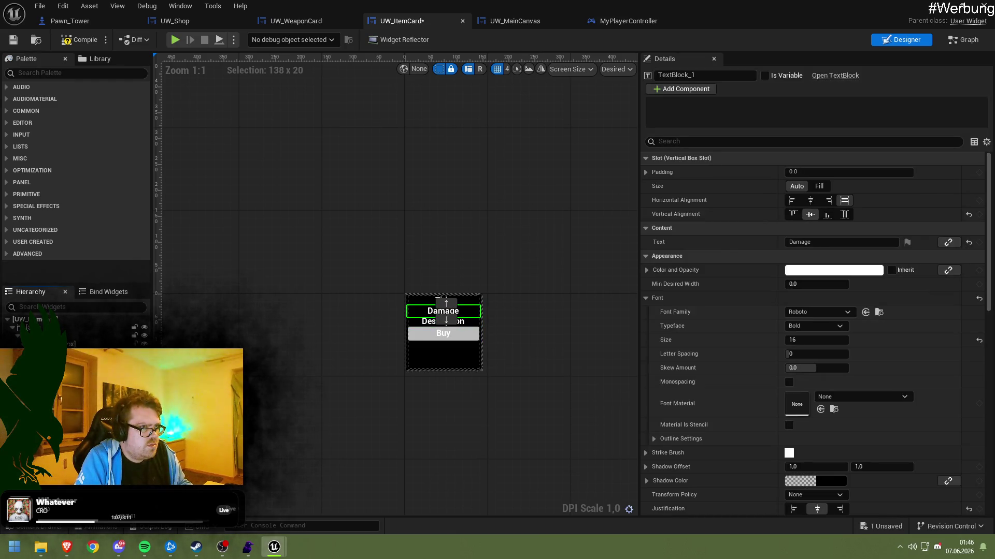
pyautogui.hotkey('ctrl', 'd')
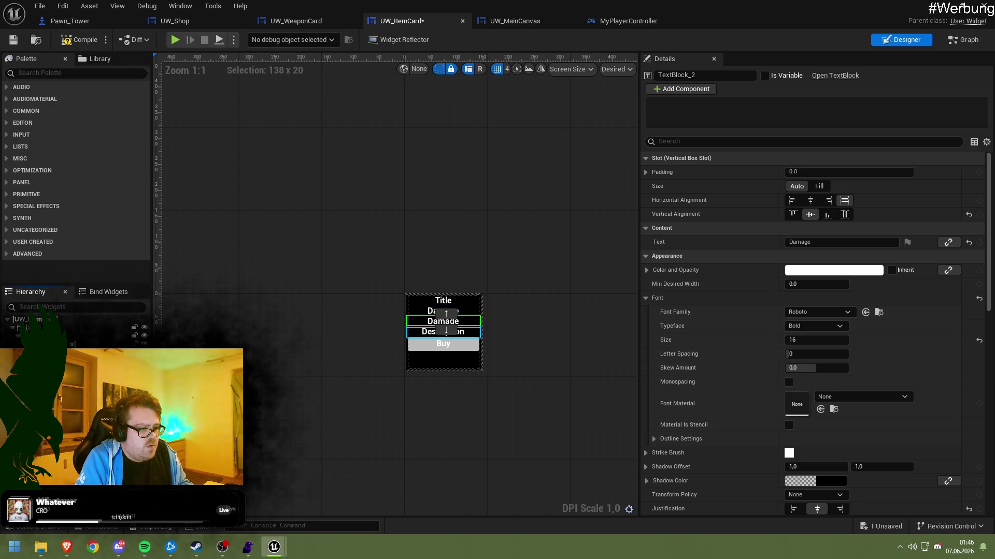
# Set the Description text block's font size to 12
pyautogui.click(443, 332)
pyautogui.click(793, 340)
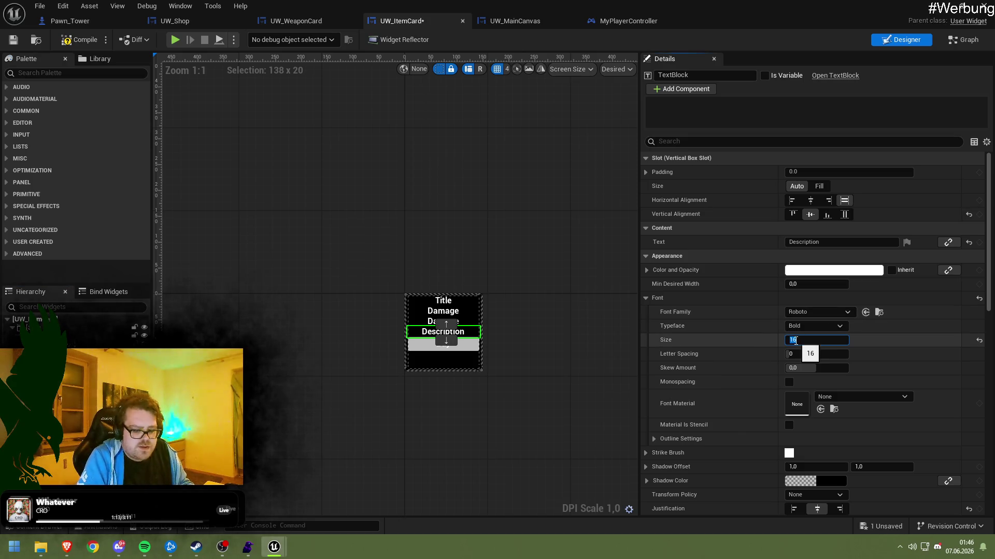
pyautogui.write('2')
pyautogui.press('Return')
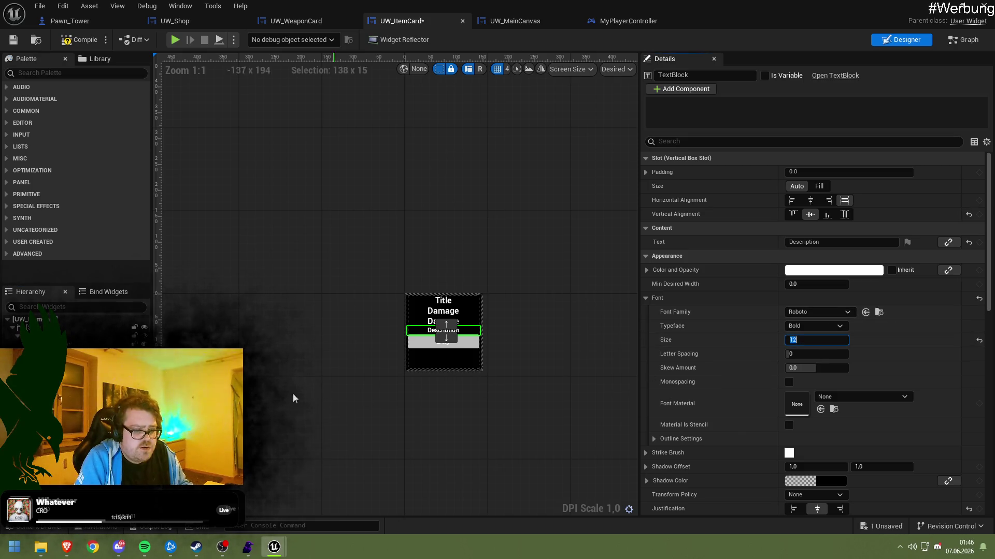
# Reselect the item card's SizeBox_0 to edit its size override
pyautogui.click(443, 341)
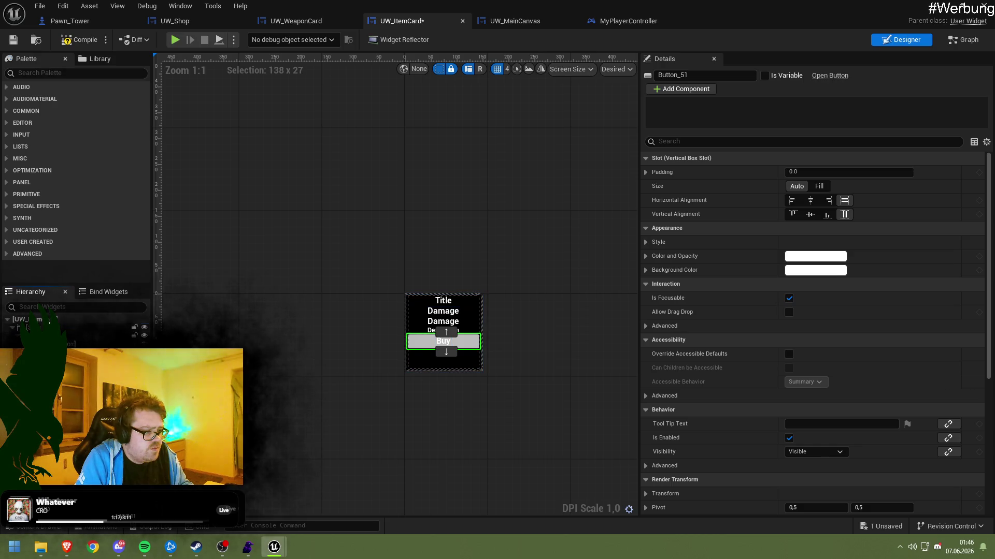
pyautogui.click(28, 320)
pyautogui.click(27, 327)
pyautogui.click(813, 187)
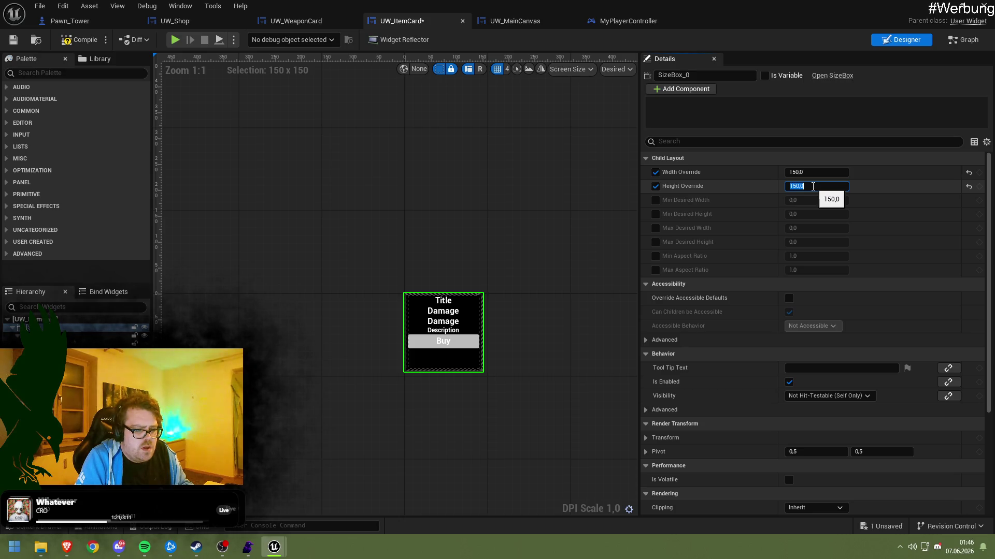
# Compare the weapon and item card tabs, ending on the item card's Buy button
pyautogui.click(516, 21)
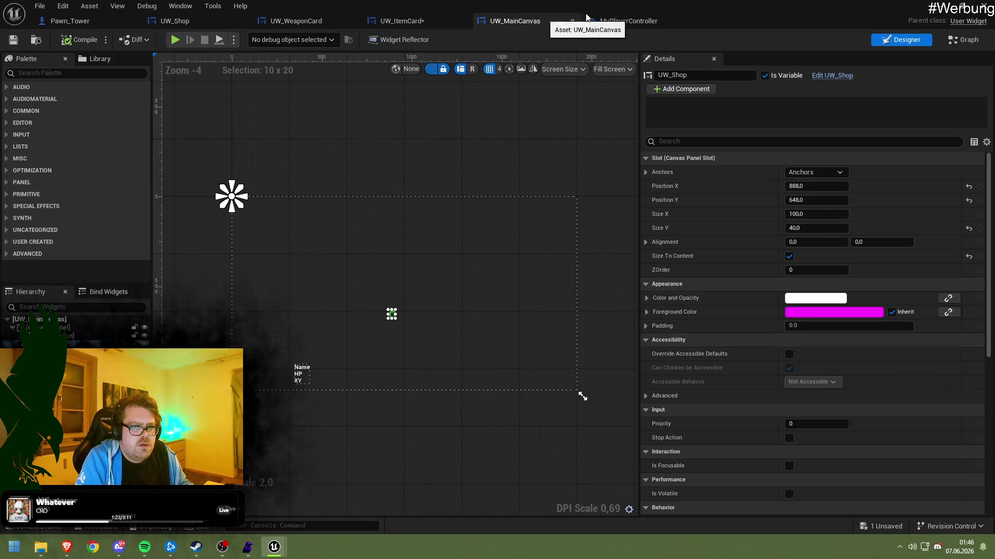
pyautogui.click(592, 21)
pyautogui.click(516, 21)
pyautogui.click(296, 21)
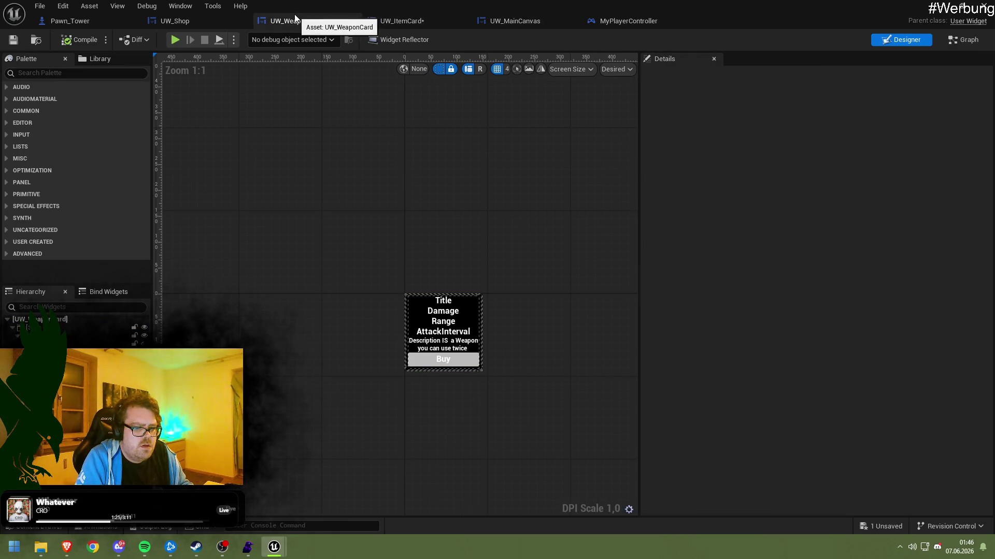
pyautogui.click(405, 20)
pyautogui.click(306, 20)
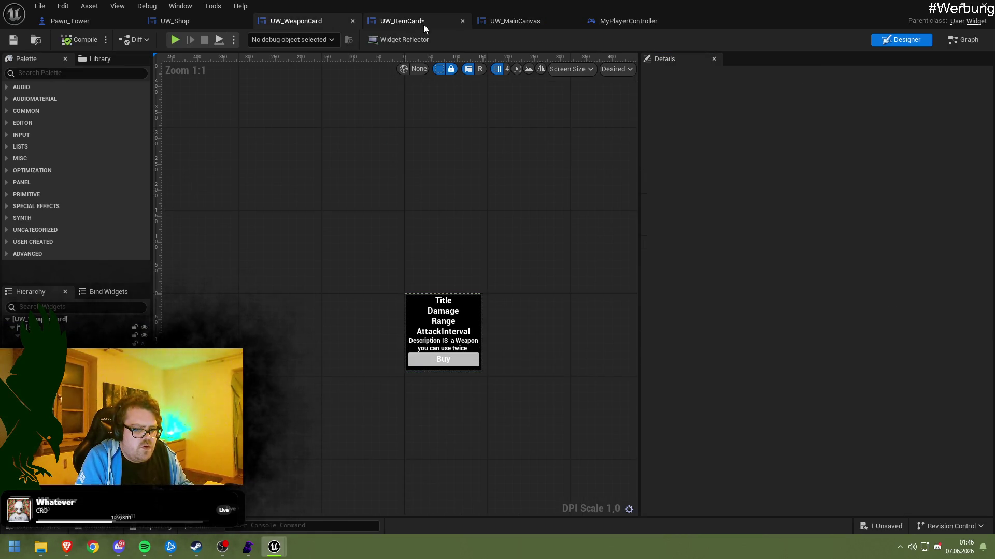
pyautogui.click(436, 21)
pyautogui.click(317, 23)
pyautogui.click(425, 22)
pyautogui.click(309, 23)
pyautogui.click(431, 21)
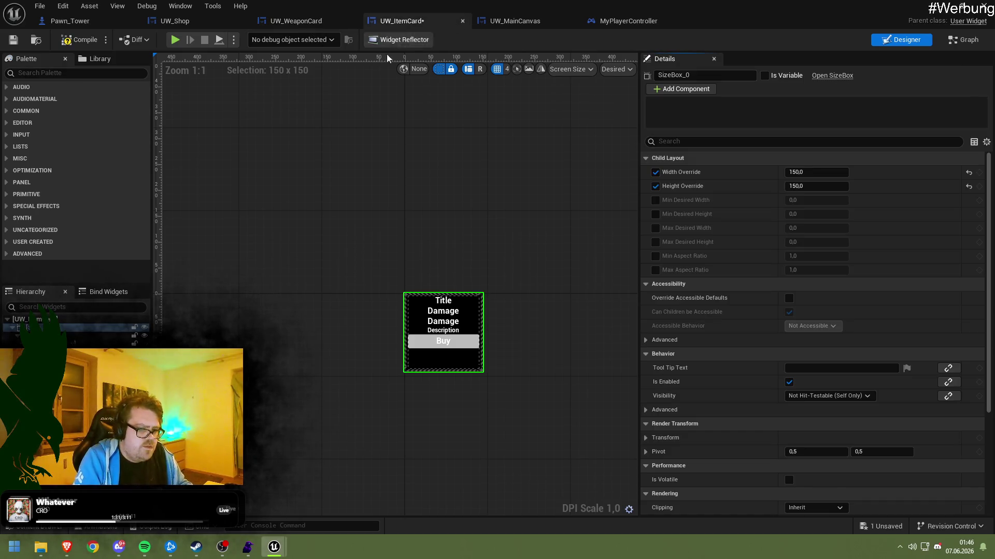
pyautogui.click(443, 340)
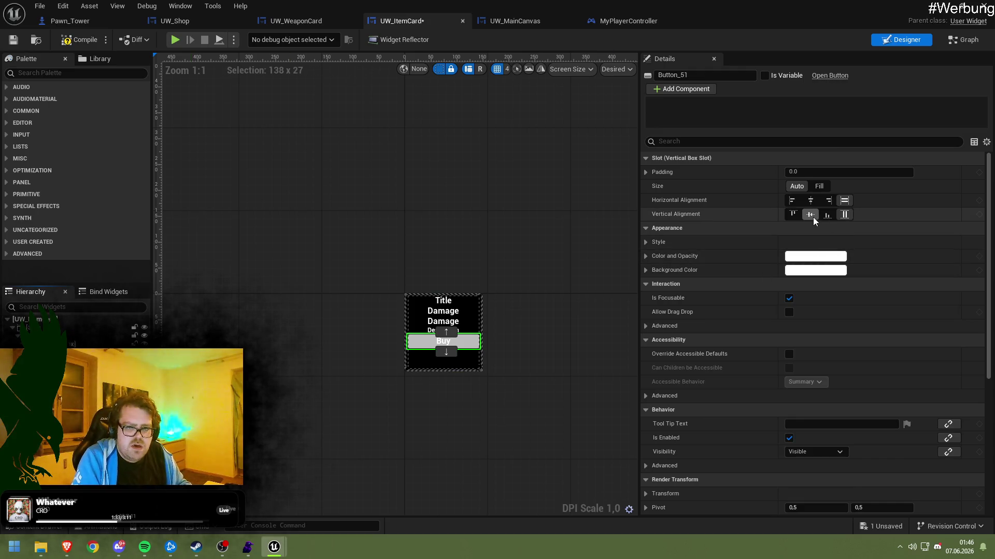
# Set the item card's Buy button to Bottom vertical alignment and Fill size, then save
pyautogui.click(827, 215)
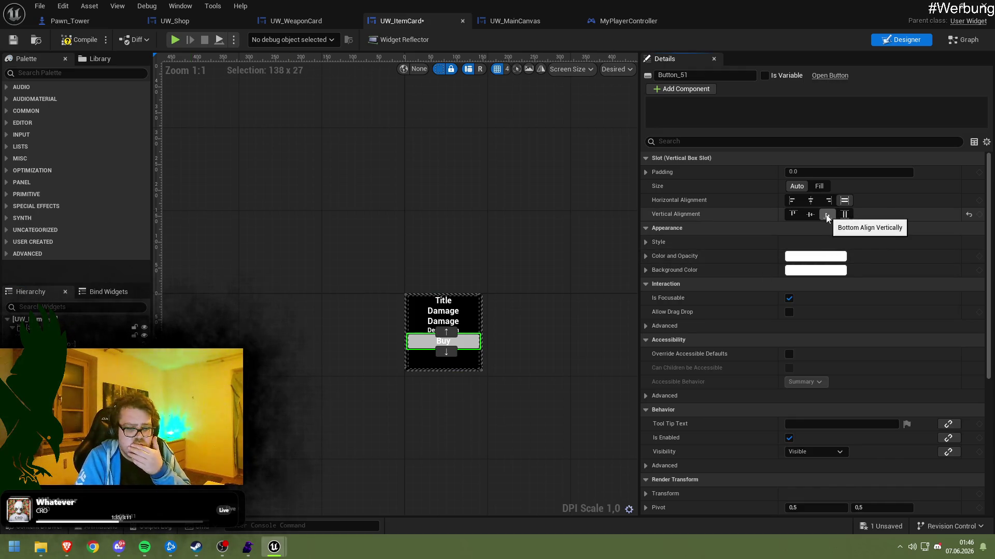
pyautogui.click(819, 186)
pyautogui.click(831, 226)
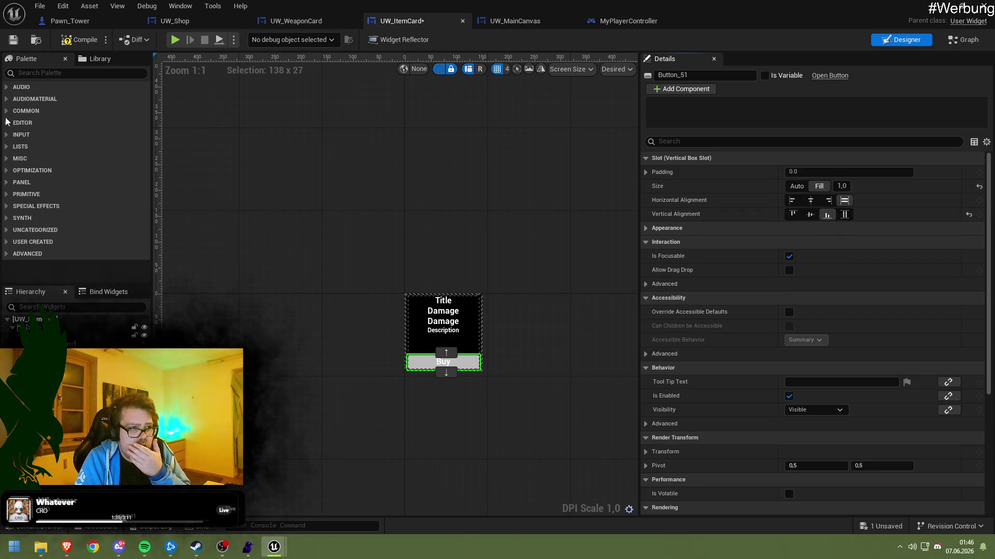
pyautogui.click(15, 40)
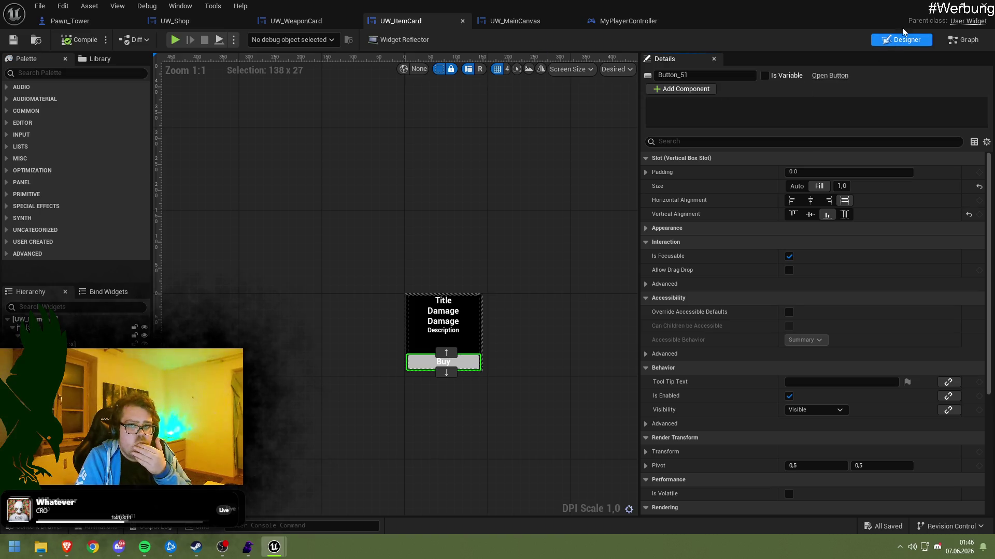
# Give the weapon card's Buy button Bottom alignment and Fill size, save, and close the editor
pyautogui.click(296, 21)
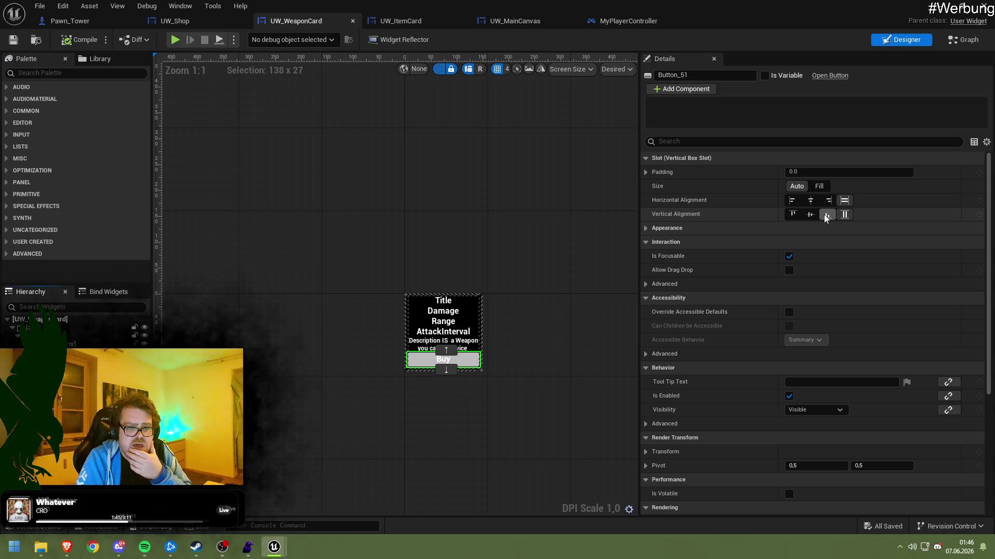
pyautogui.click(827, 215)
pyautogui.click(819, 186)
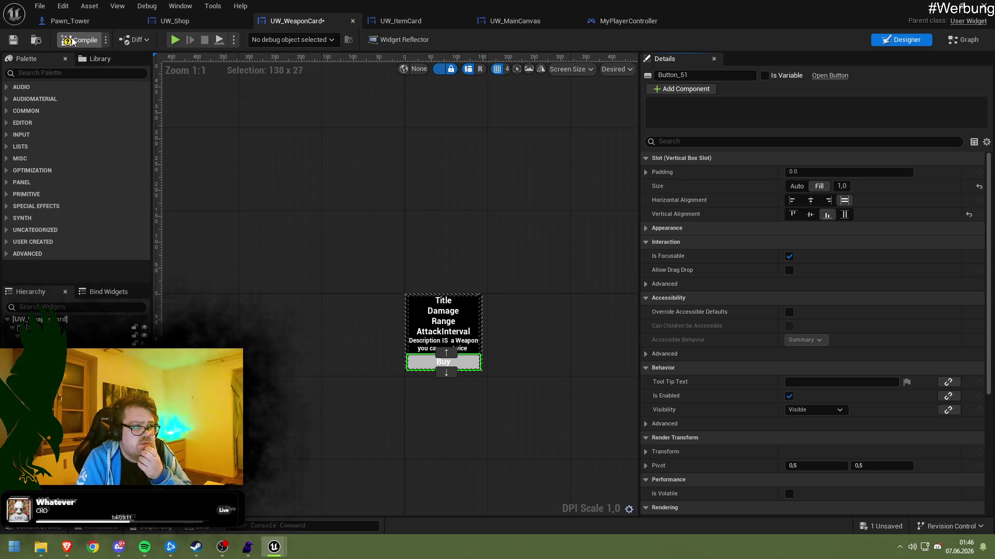
pyautogui.click(13, 40)
pyautogui.click(940, 7)
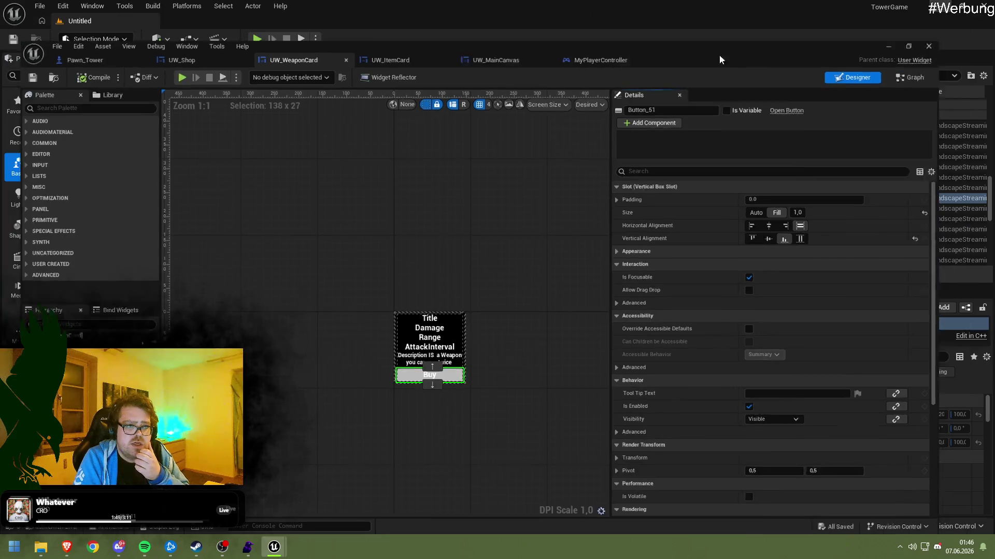
# Play-test the level, try a Buy button in the two-row shop grid, then stop
pyautogui.click(257, 40)
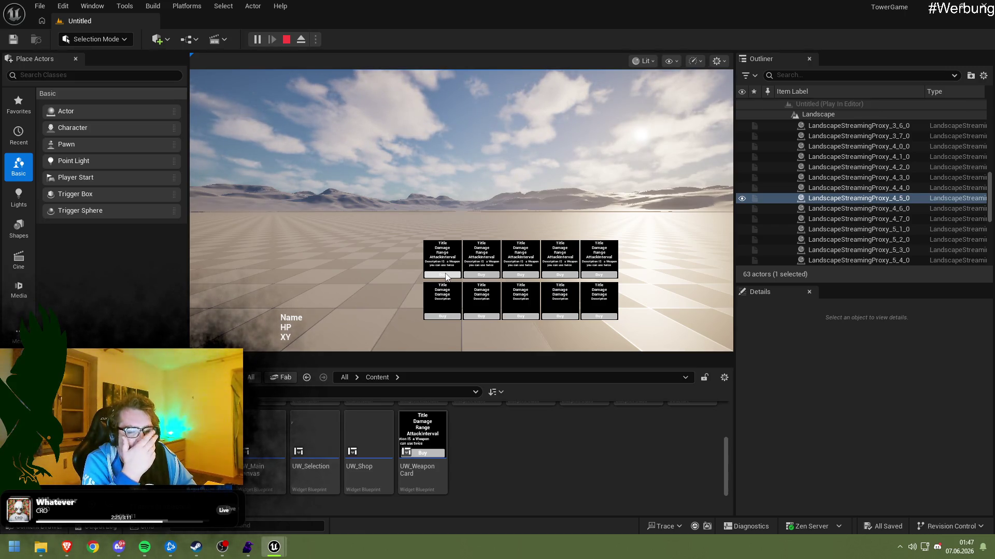
pyautogui.click(446, 276)
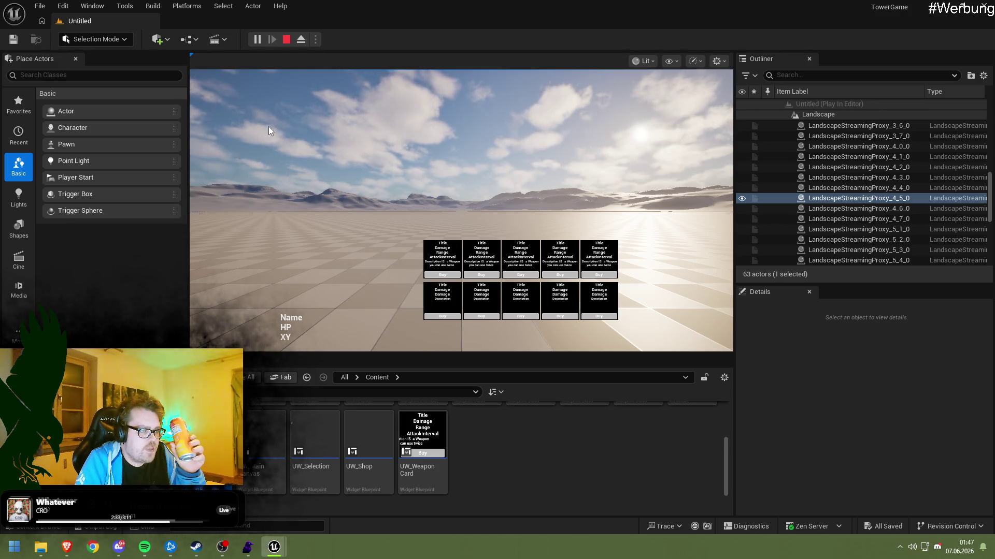
pyautogui.click(287, 39)
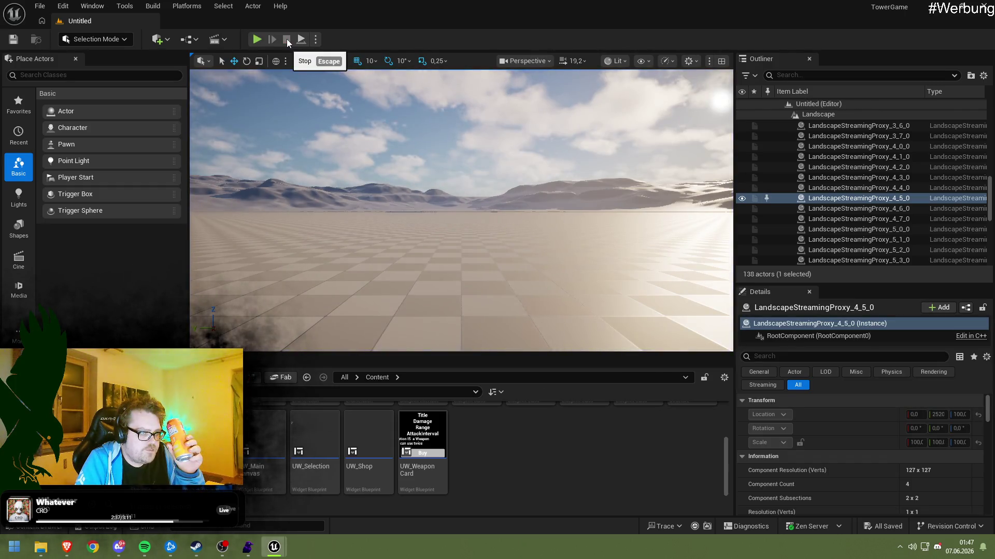
# Close the Unreal editor, open the Epic Games Launcher from Start, and launch Unreal Engine 5.7.4
pyautogui.click(984, 7)
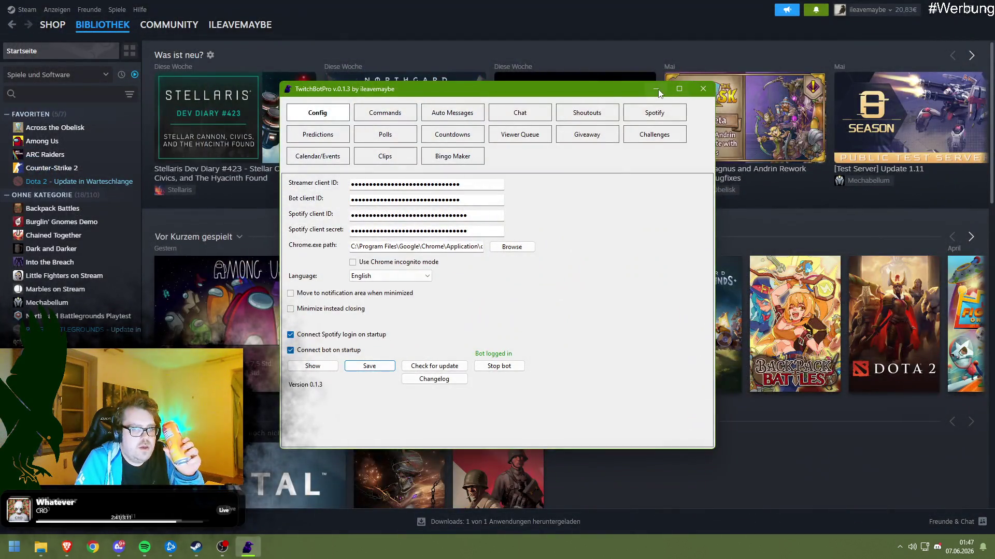
pyautogui.click(656, 89)
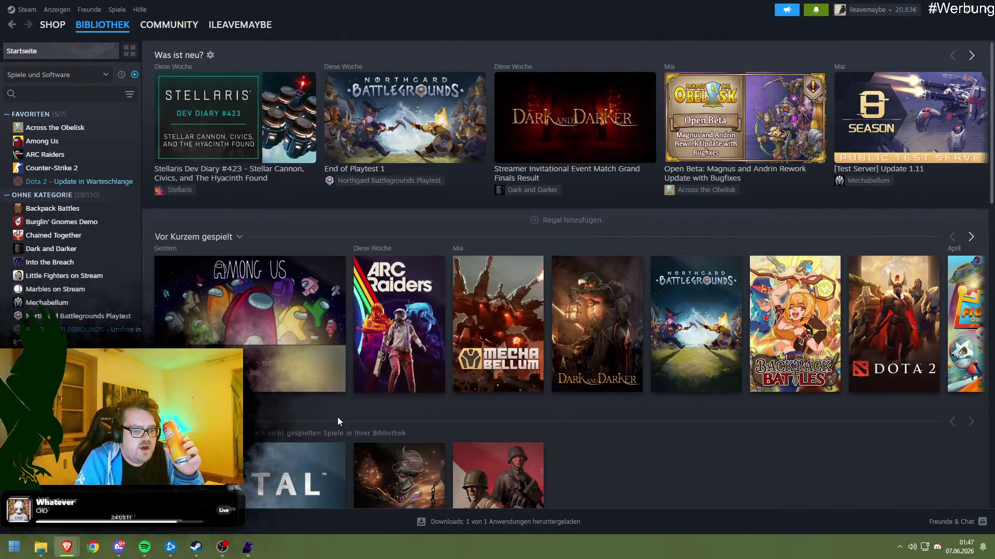
pyautogui.click(14, 547)
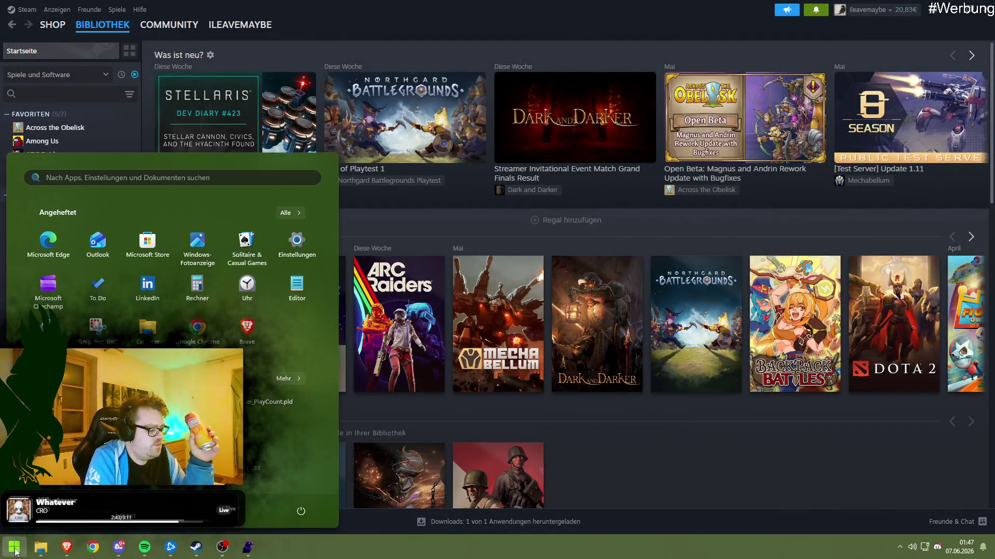
pyautogui.write('e')
pyautogui.press('Return')
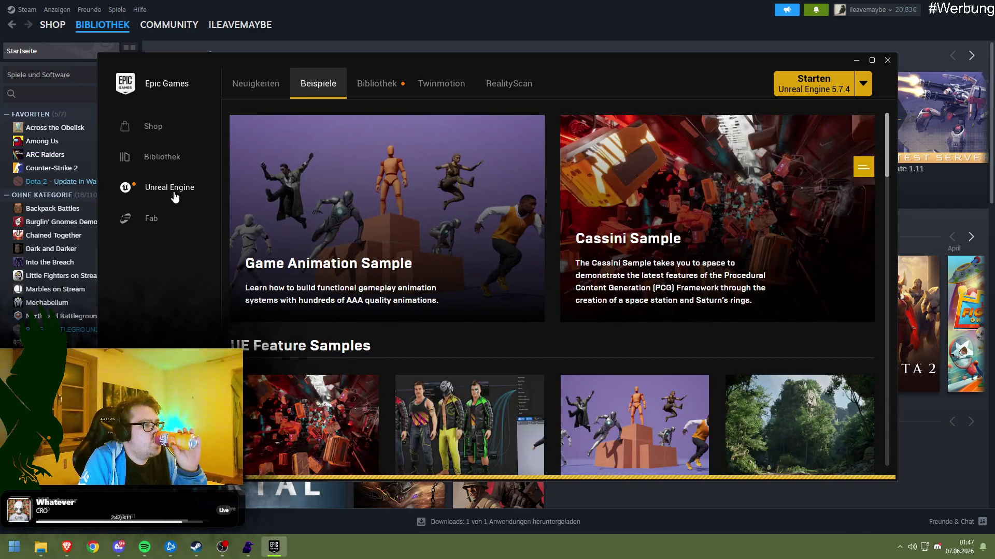
pyautogui.click(185, 197)
pyautogui.click(784, 81)
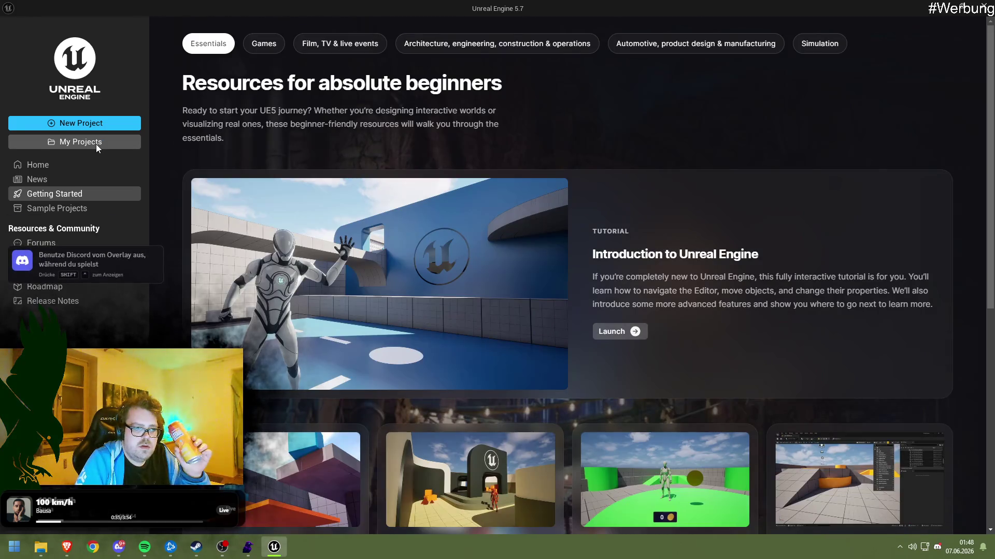
# View My Projects without opening one, then relaunch the Epic Games Launcher via Start search 'epi'
pyautogui.click(97, 145)
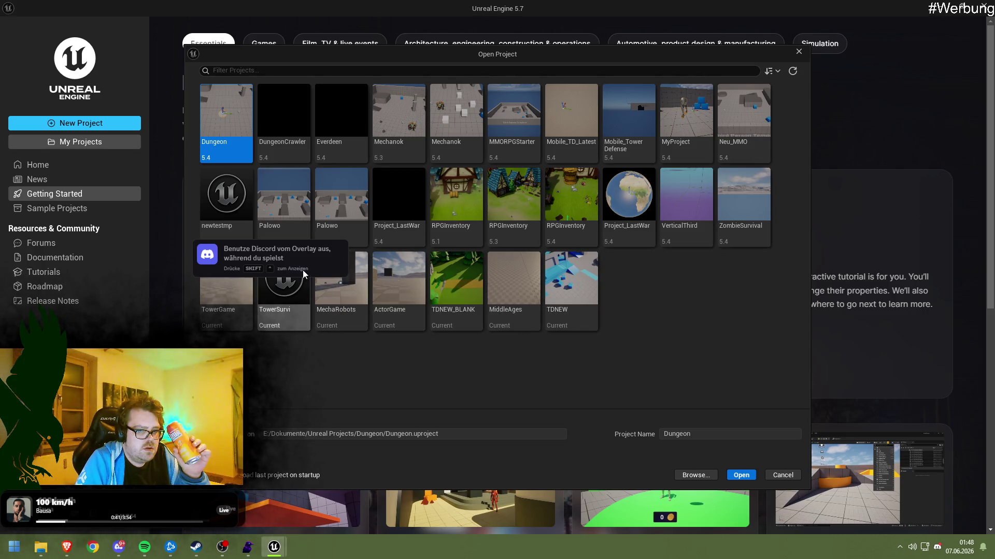
pyautogui.click(779, 475)
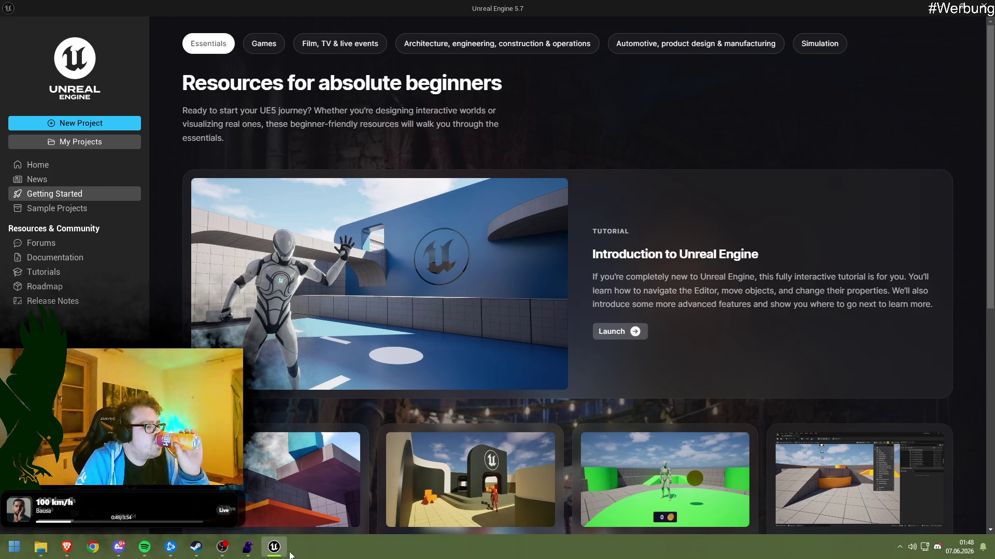
pyautogui.click(14, 547)
pyautogui.write('epi')
pyautogui.press('Return')
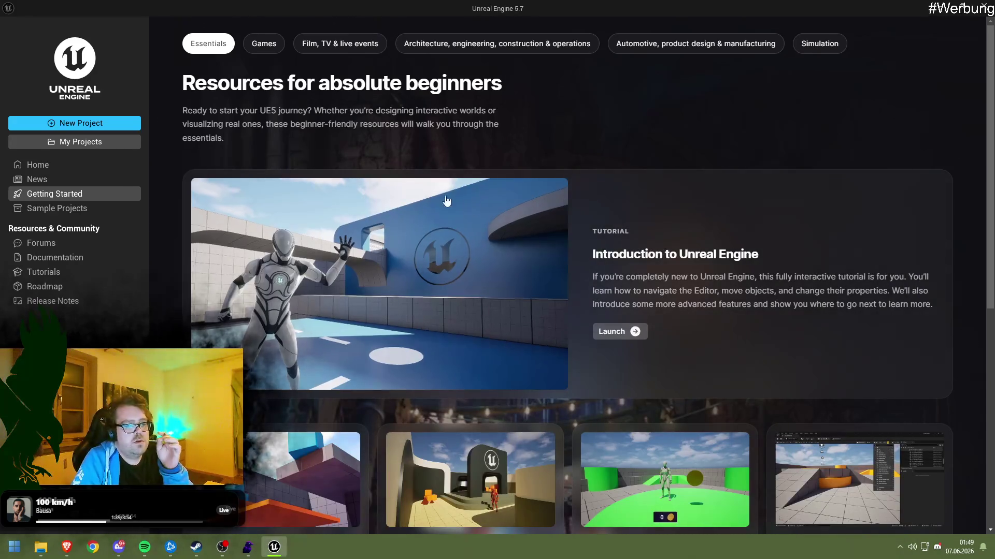
# Minimize Unreal, launch Epic Games Launcher via 'epic' search, and open Fab's Meine Bibliothek
pyautogui.click(284, 548)
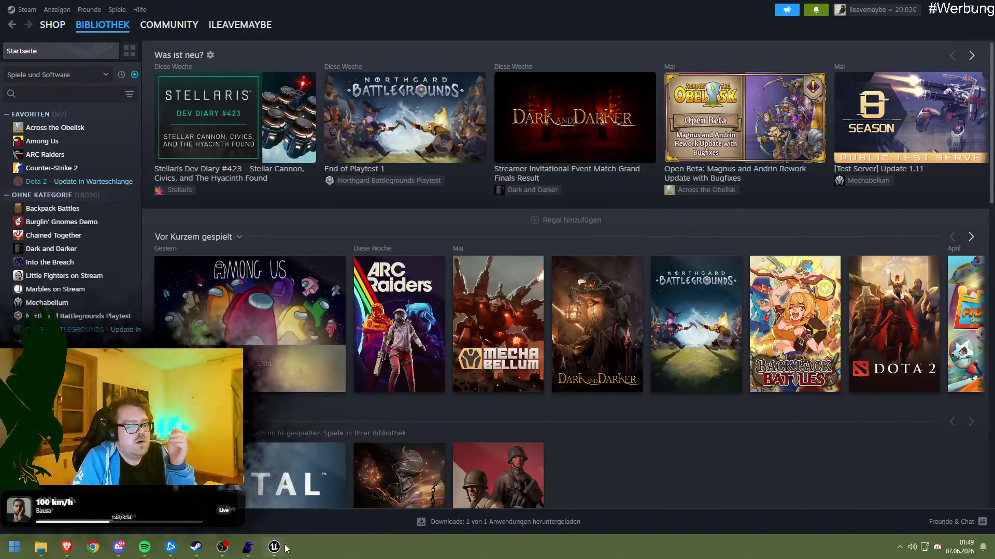
pyautogui.click(284, 548)
pyautogui.click(284, 548)
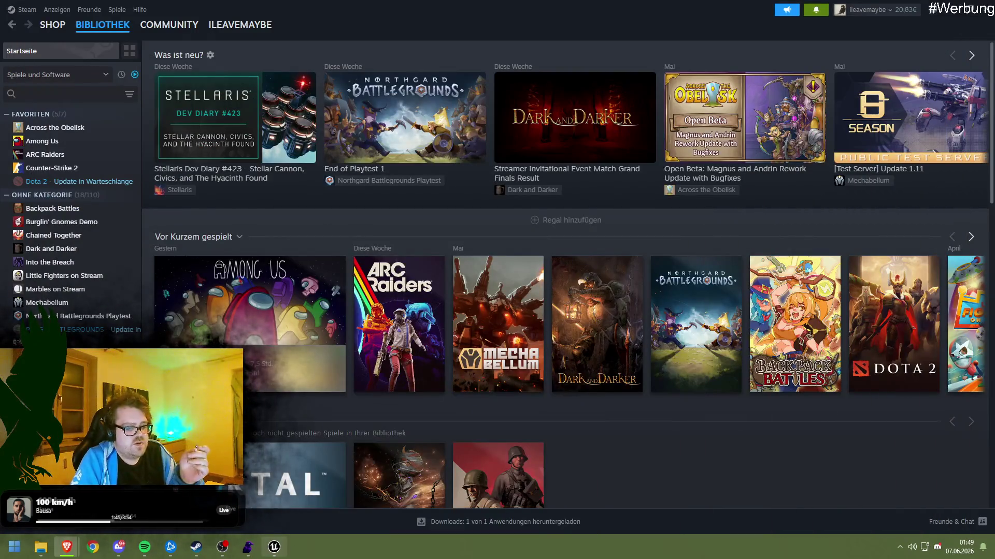
pyautogui.click(11, 552)
pyautogui.write('epic')
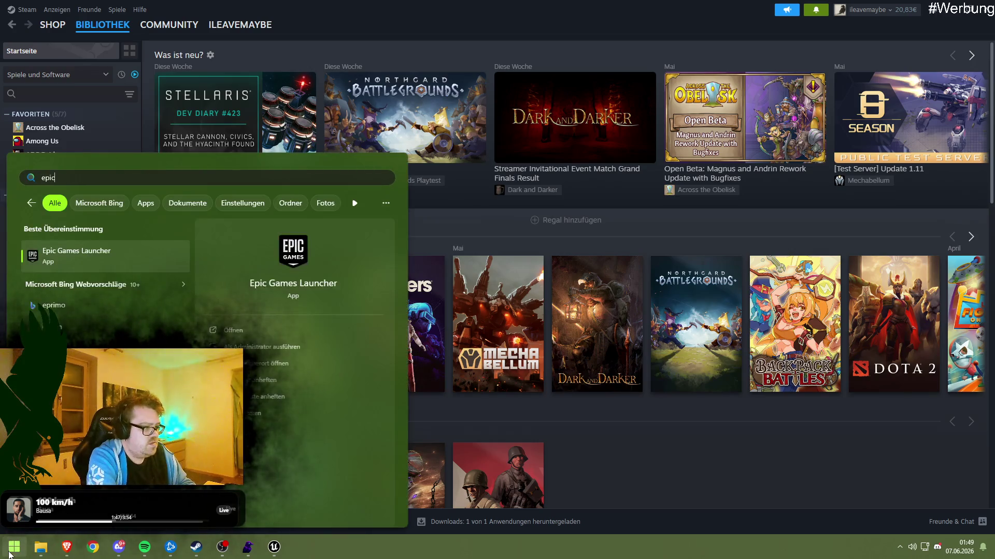
pyautogui.press('Return')
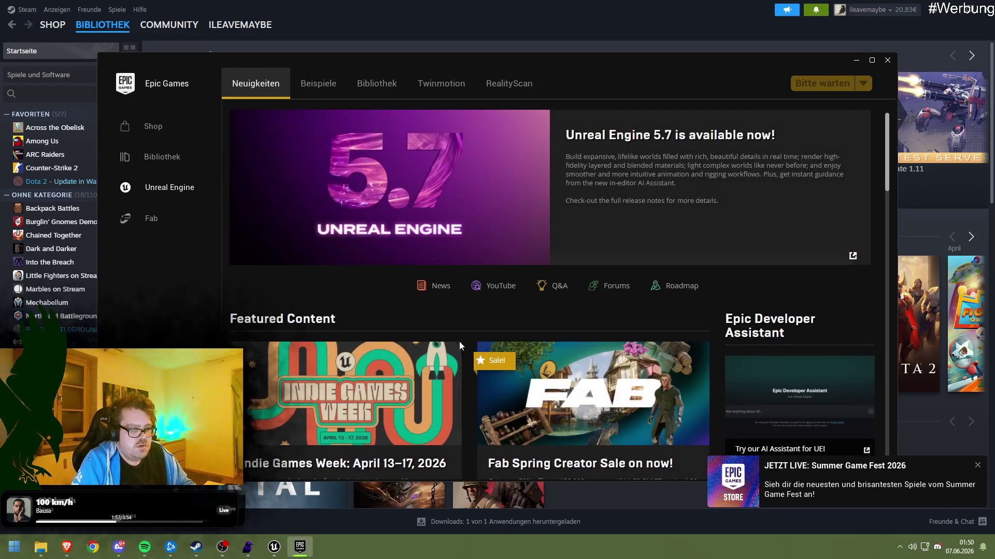
pyautogui.click(157, 220)
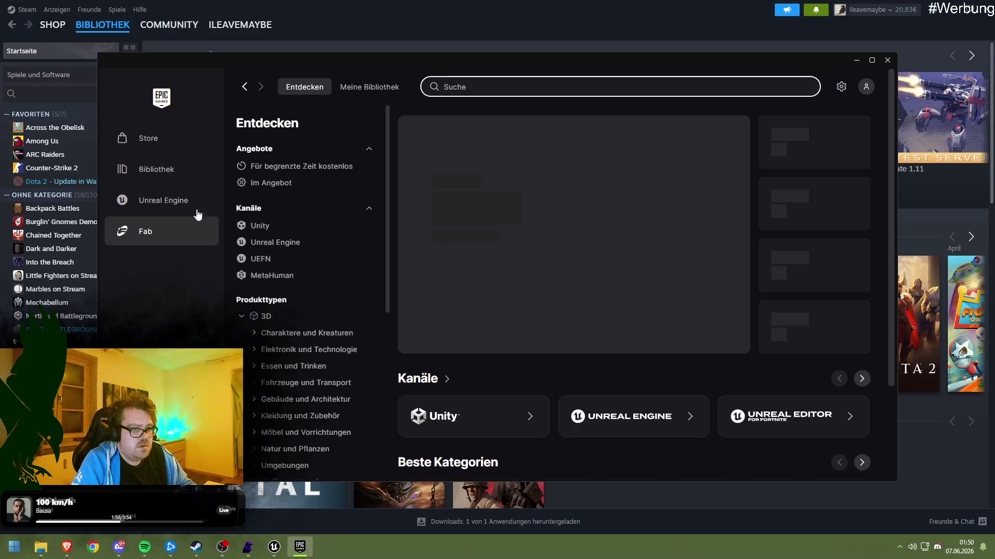
pyautogui.click(361, 86)
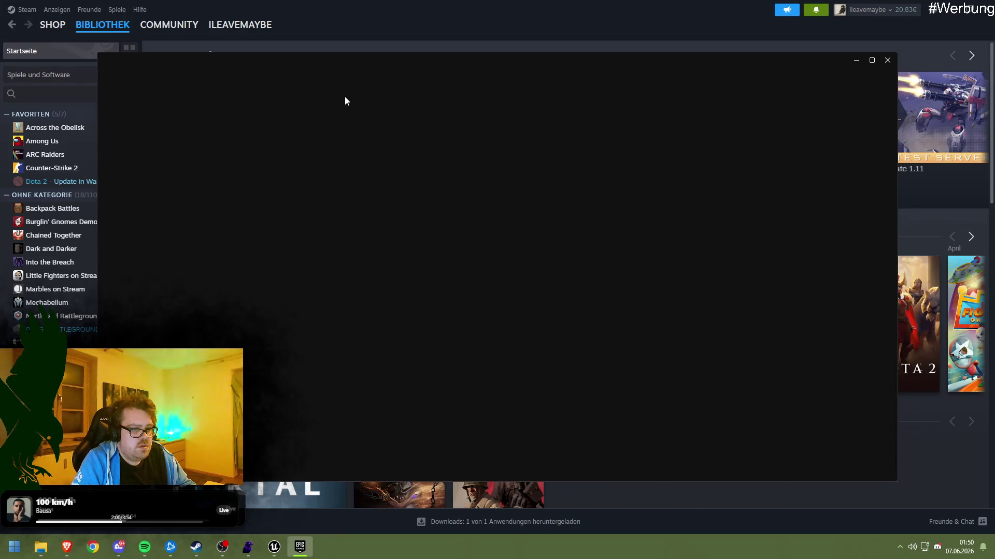
# Move the Epic login window aside and close it, leaving the Steam library home showing
pyautogui.moveTo(448, 84); pyautogui.dragTo(3, 92)
pyautogui.click(18, 68)
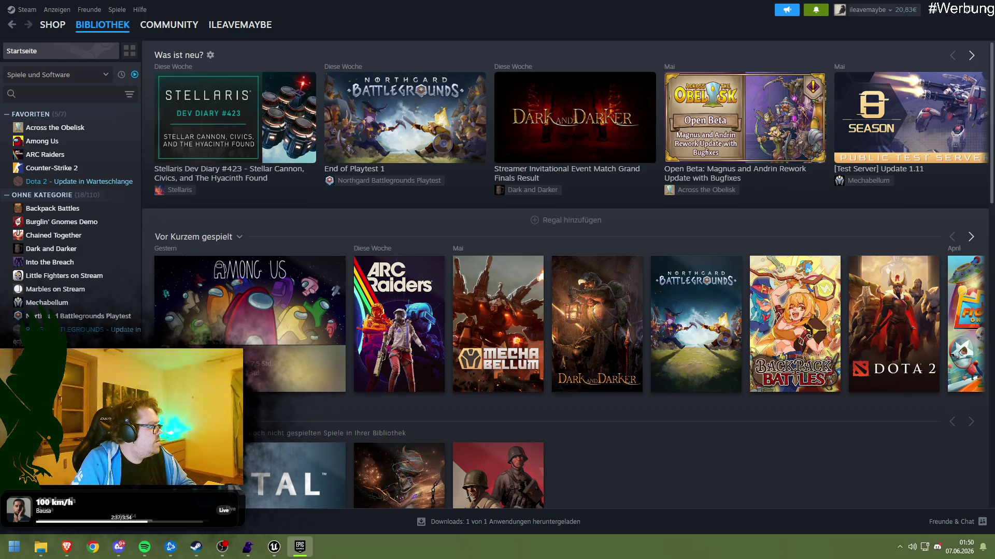
pyautogui.hotkey('alt', 'Tab')
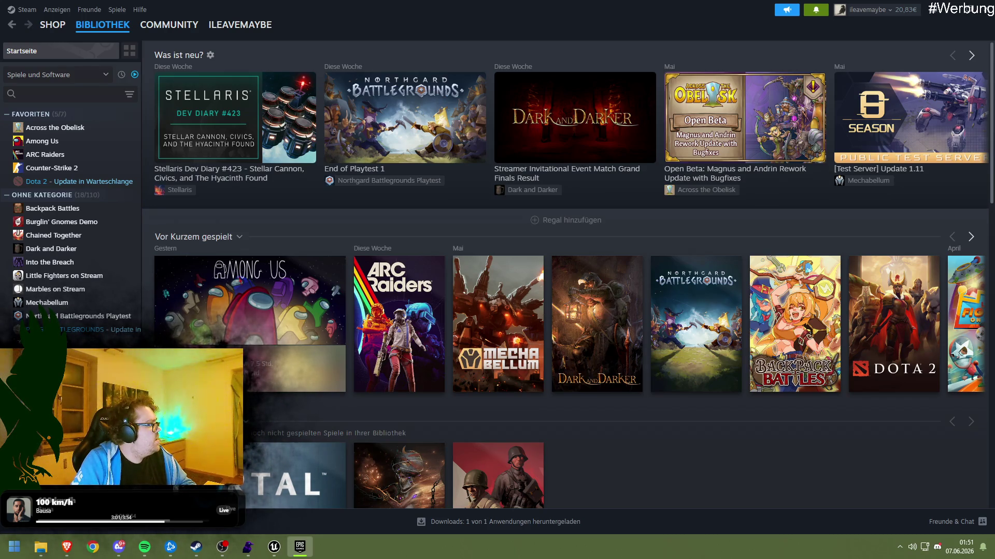
pyautogui.hotkey('alt', 'Tab')
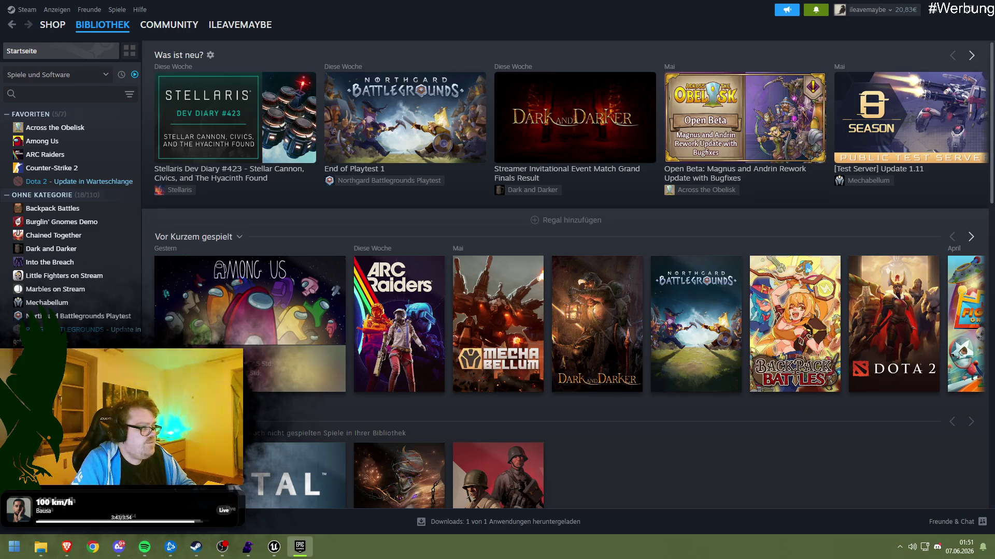
pyautogui.moveTo(345, 313)
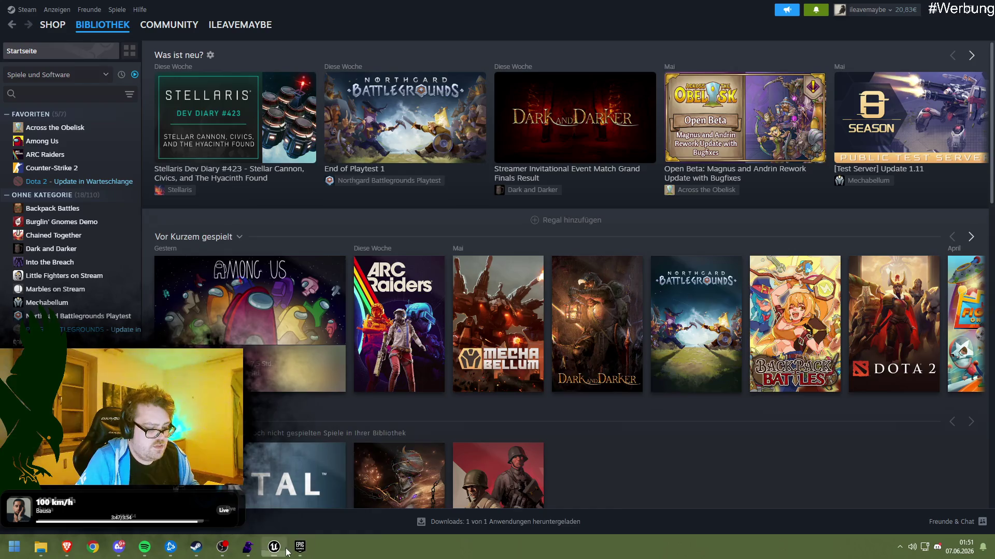
# Bring the Unreal Engine 5.7 Project Browser forward from the taskbar and close it
pyautogui.click(274, 546)
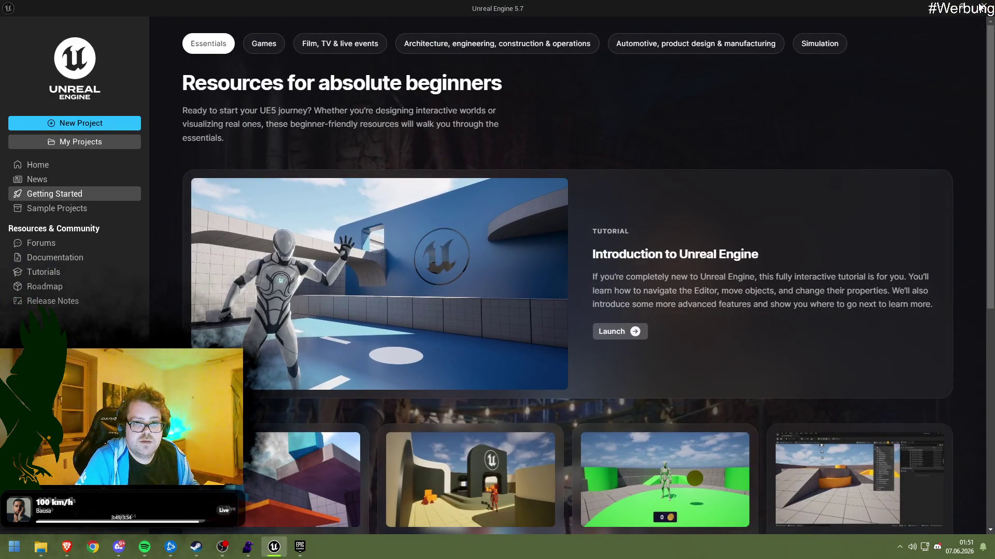
pyautogui.click(980, 7)
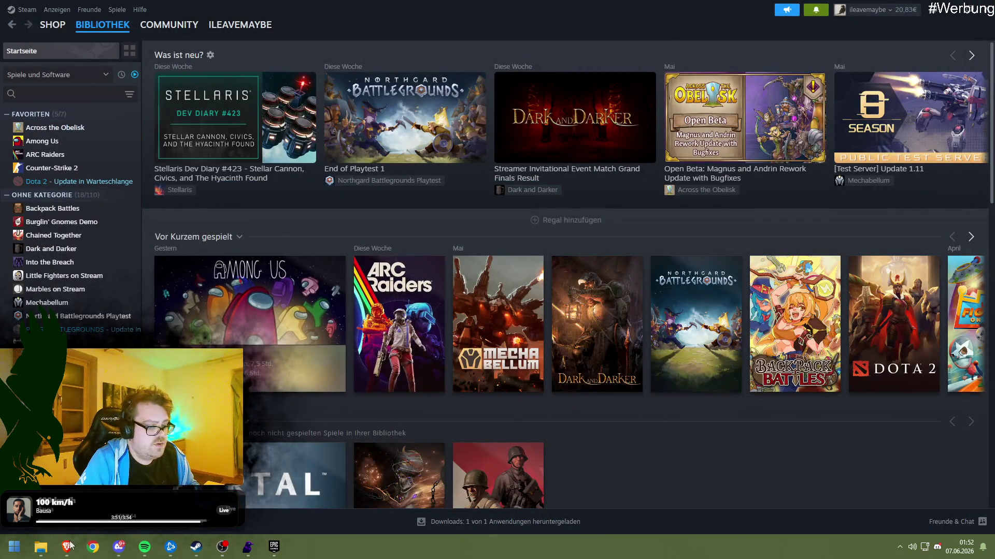